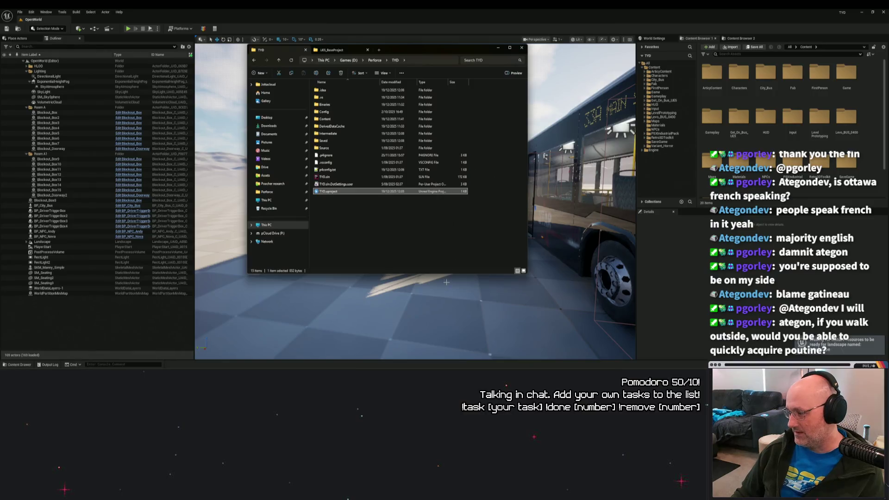
Step: Play-test the OpenWorld level walking toward the orange wall, then show the GameplaySystems content folder
mouse_move(429, 287)
left_mouse_down()
mouse_move(373, 298)
mouse_move(384, 269)
mouse_move(450, 308)
mouse_move(556, 318)
mouse_move(377, 249)
mouse_move(429, 287)
left_mouse_up()
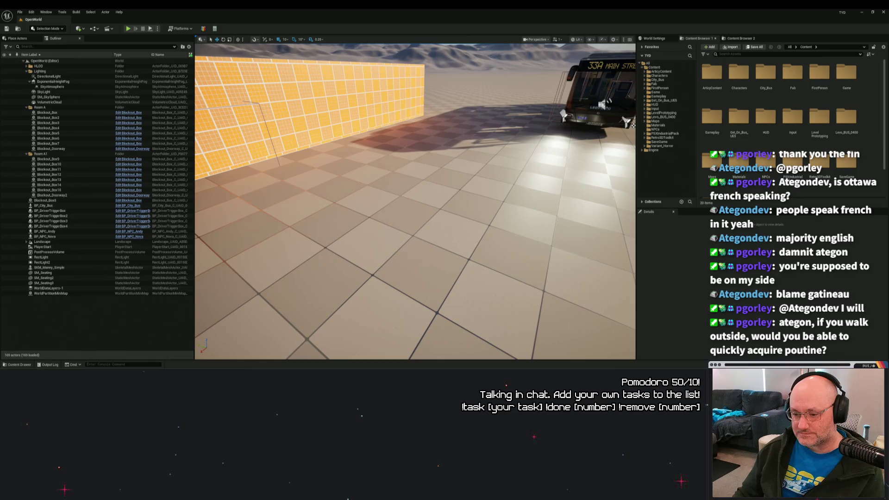
right_click(378, 282)
key("Escape")
key("alt+p")
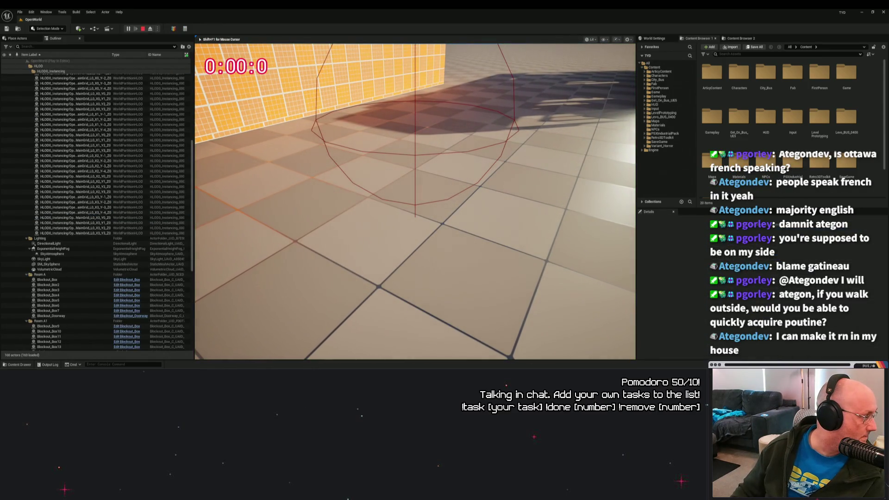
key("w")
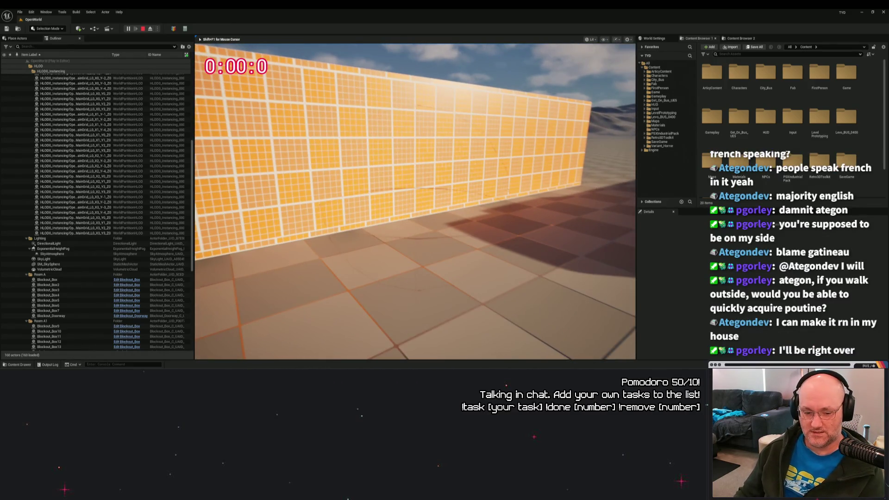
key("Escape")
key("ctrl+space")
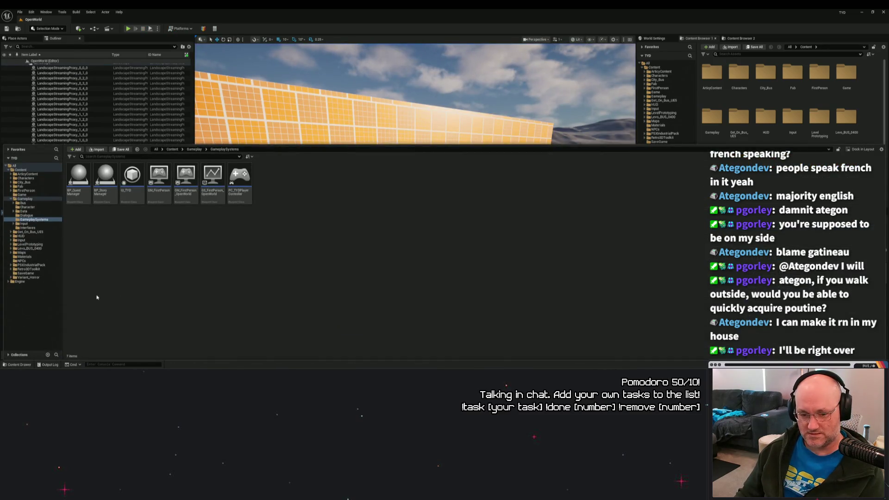
Step: Open the Gameplay content folder, glance at the Build menu, and fly the view toward the doorway
left_click(8, 281)
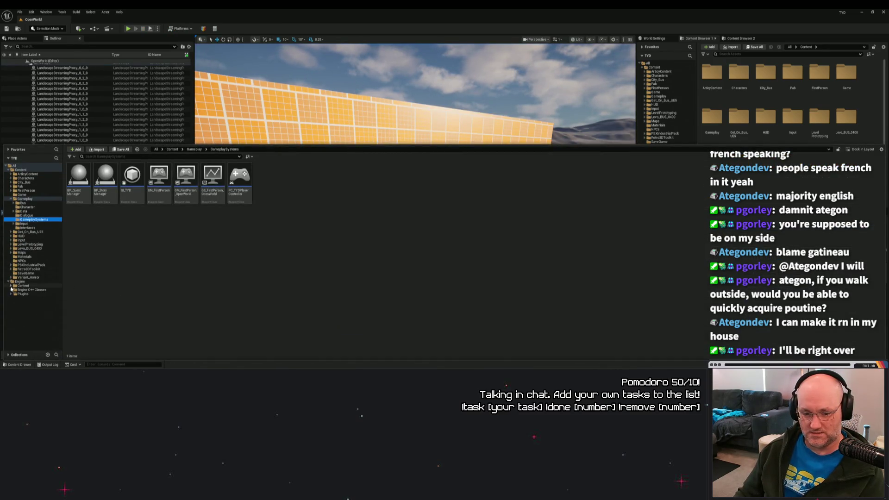
double_click(24, 199)
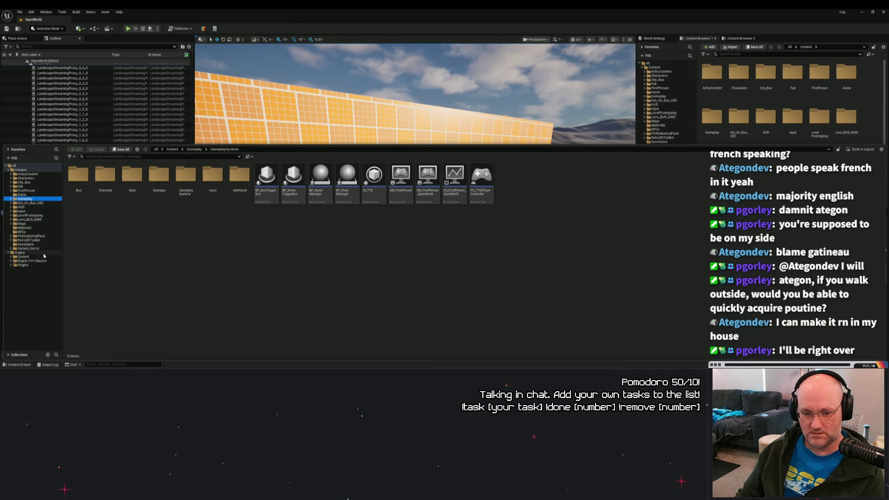
left_click(79, 12)
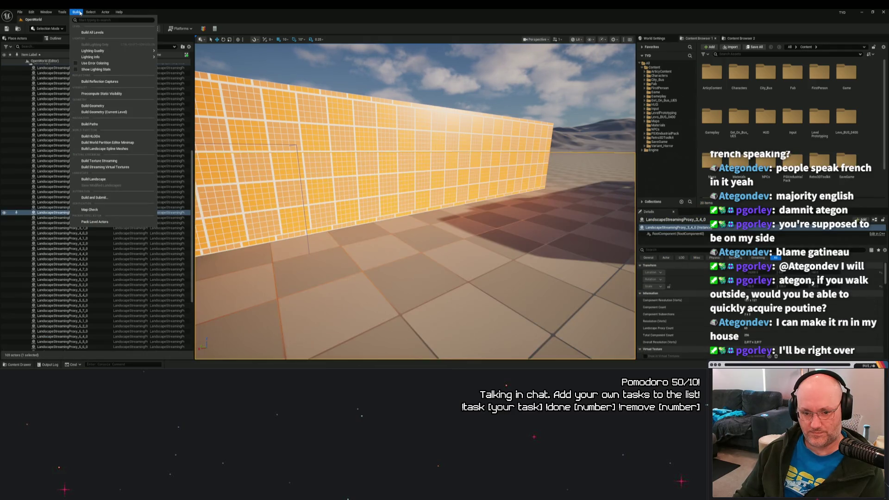
left_click(377, 240)
mouse_move(377, 241)
left_mouse_down()
mouse_move(377, 222)
mouse_move(403, 218)
mouse_move(379, 194)
mouse_move(352, 206)
mouse_move(354, 185)
mouse_move(365, 203)
left_mouse_up()
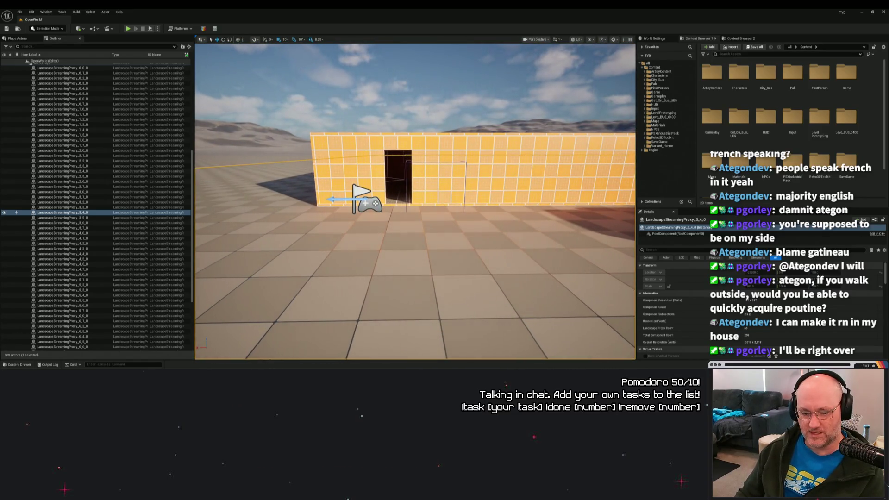
left_click(27, 365)
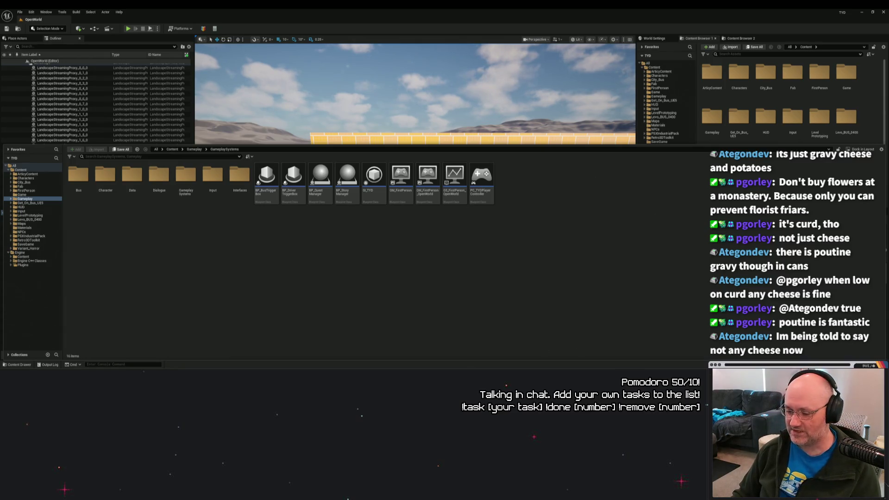
Step: Google 'new world' in a new browser tab and open the New World online shop
key("alt+Tab")
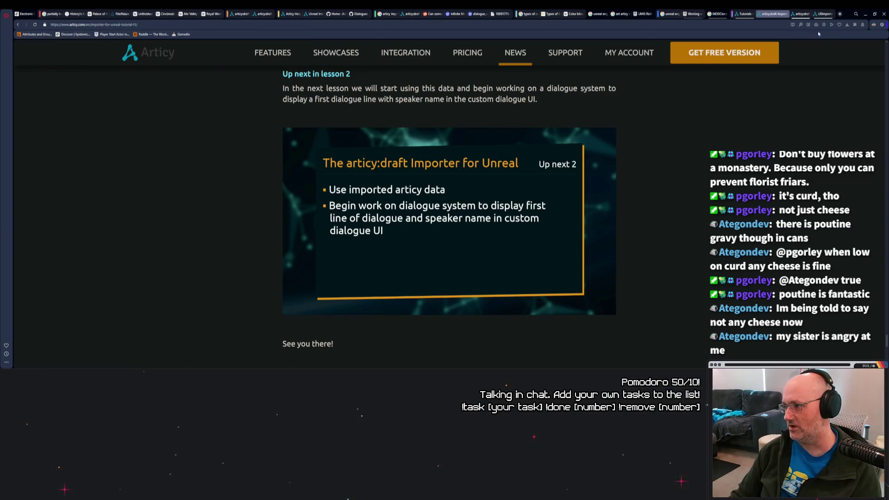
left_click(840, 14)
type("new")
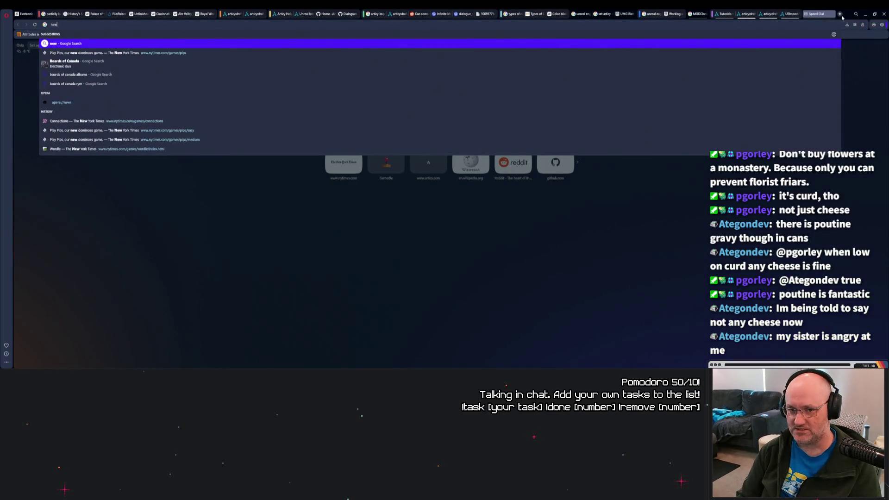
type(" world")
key("Return")
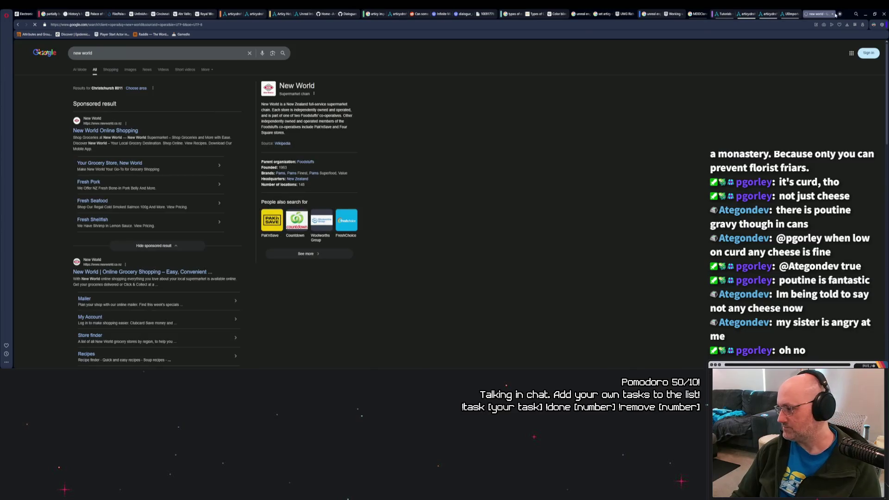
left_click(118, 131)
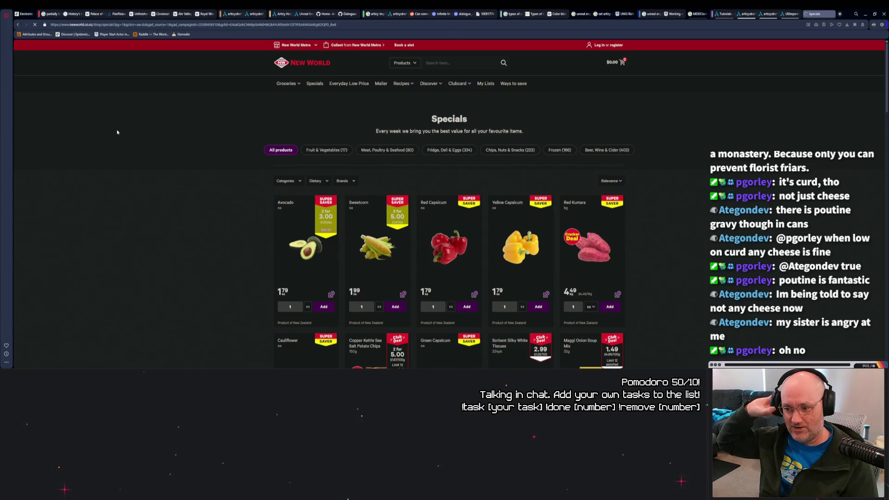
Step: Search the shop for 'cheese curd', narrow it to 'curd', then start a new tab typing 'cheese curds'
left_click(450, 65)
type("cheese curd")
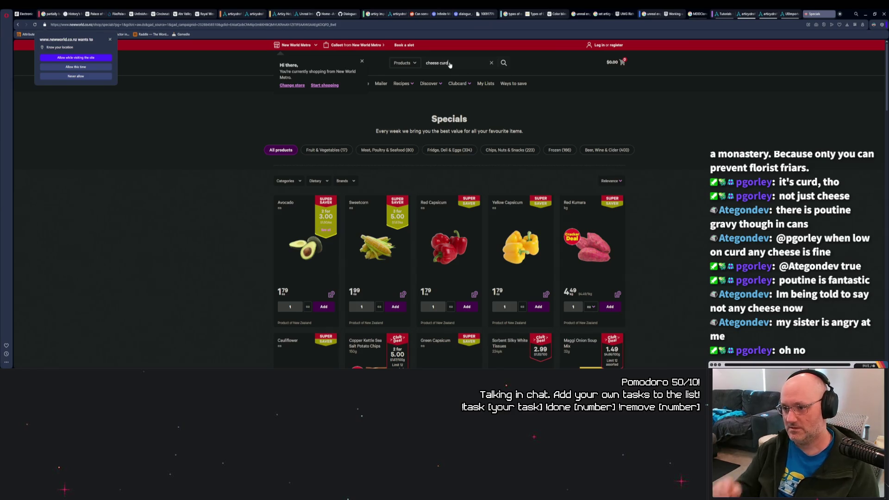
key("Return")
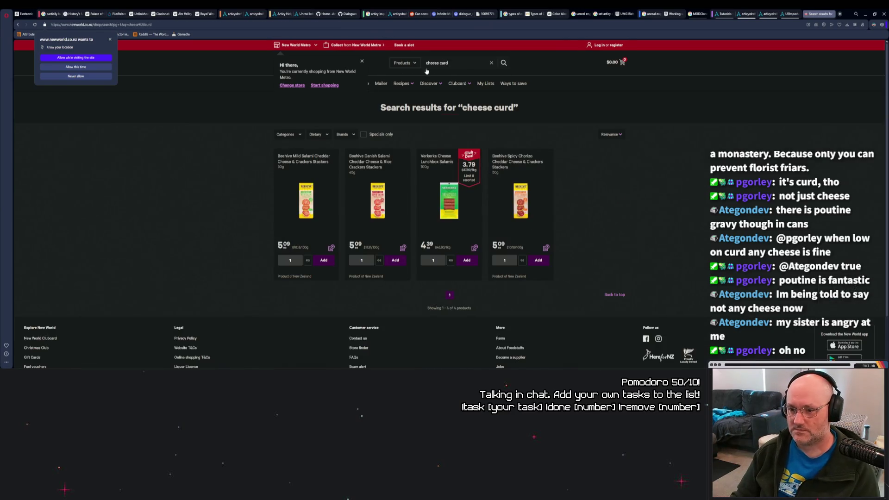
double_click(433, 63)
key("BackSpace")
key("Return")
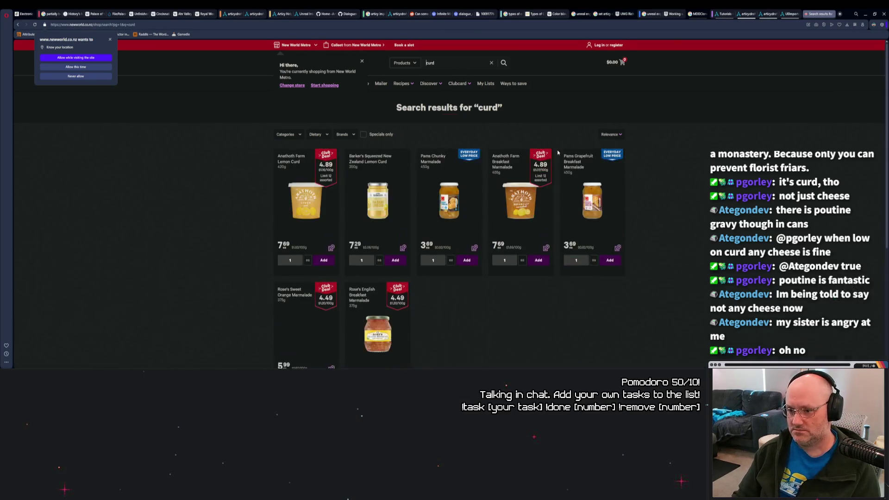
scroll(241, 195, "down", 1)
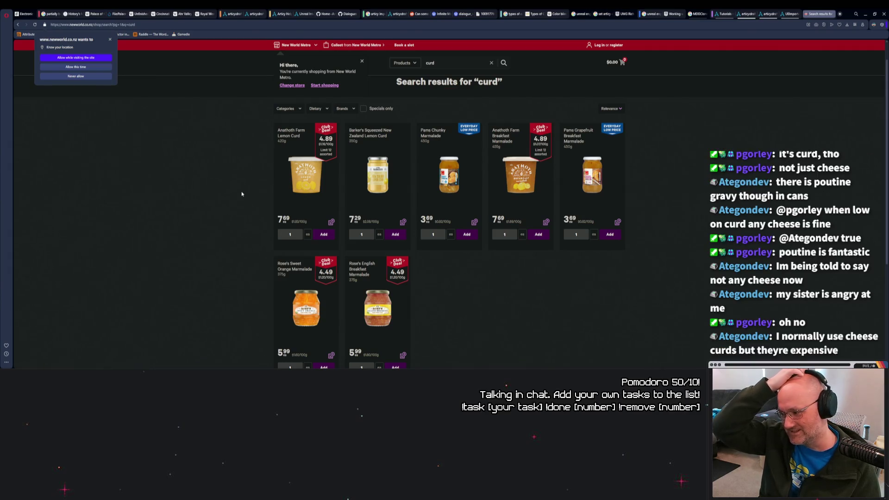
scroll(257, 208, "down", 2)
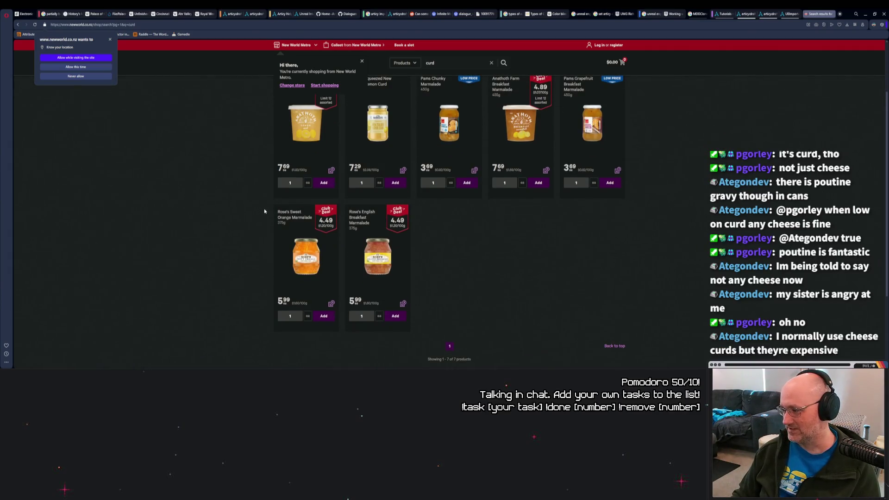
scroll(271, 215, "up", 3)
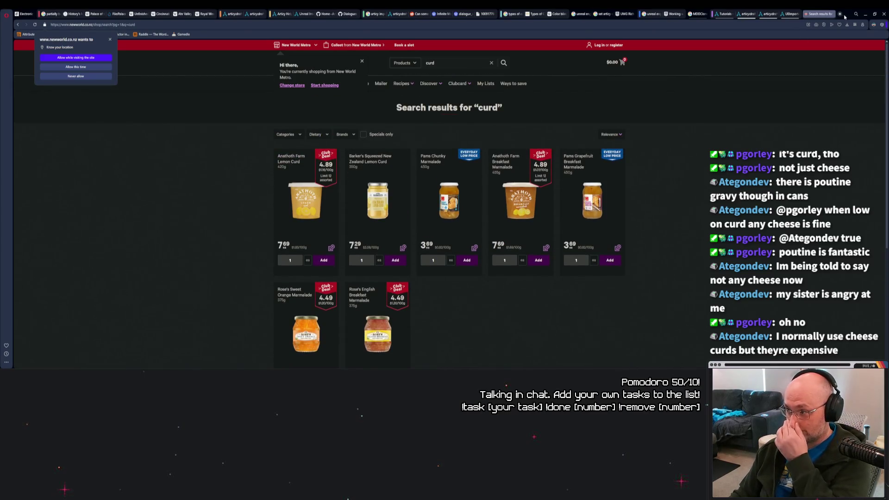
left_click(840, 14)
type("cheese")
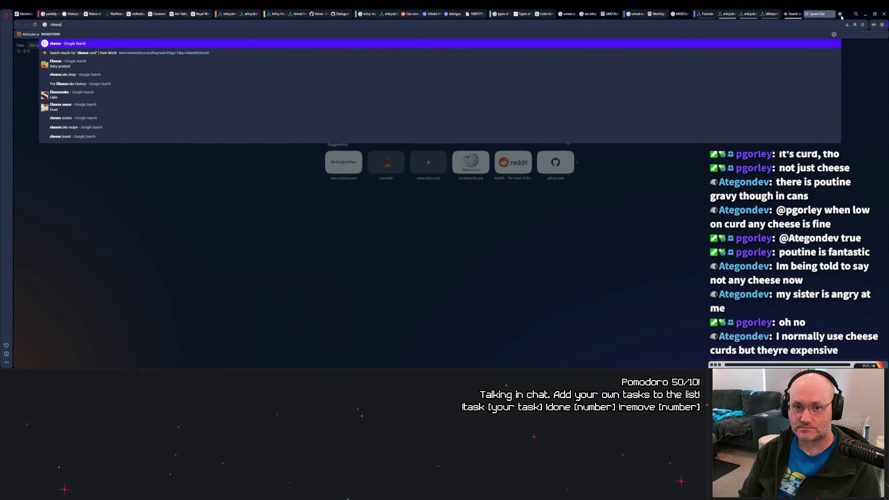
type(" curds p")
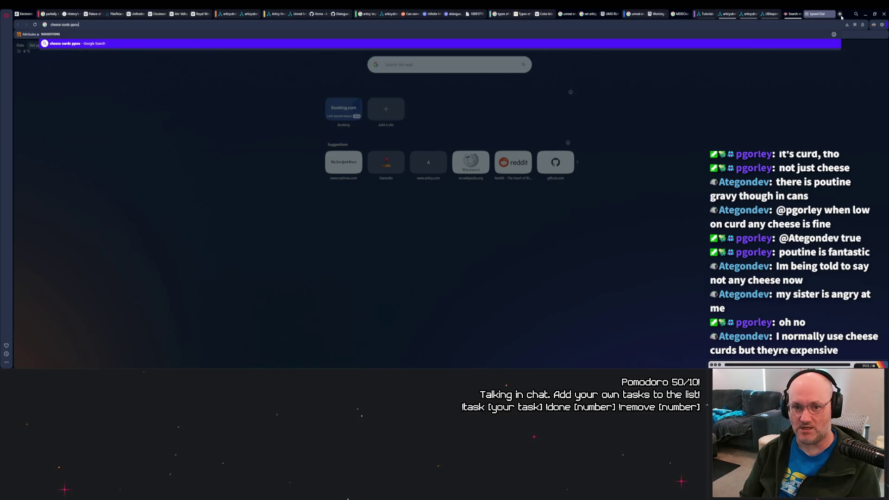
Step: Search Google for 'cheese curds poutine' and scroll through the results
key("Down")
key("Return")
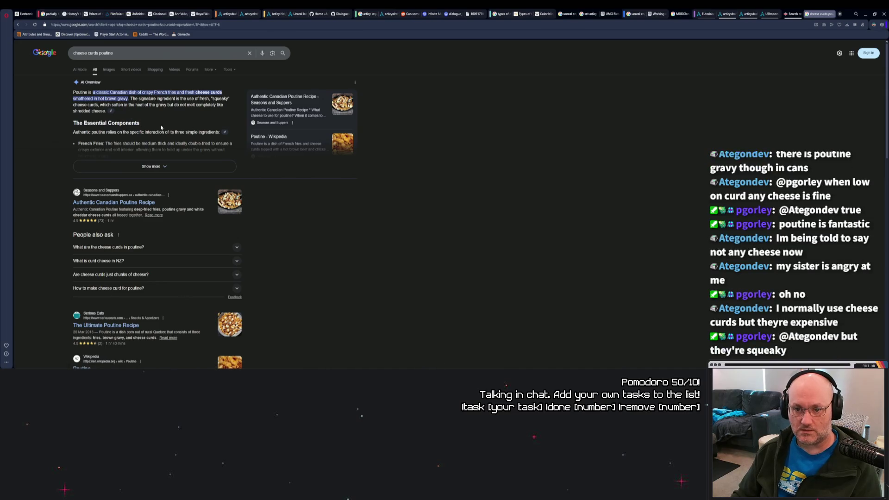
scroll(272, 181, "down", 2)
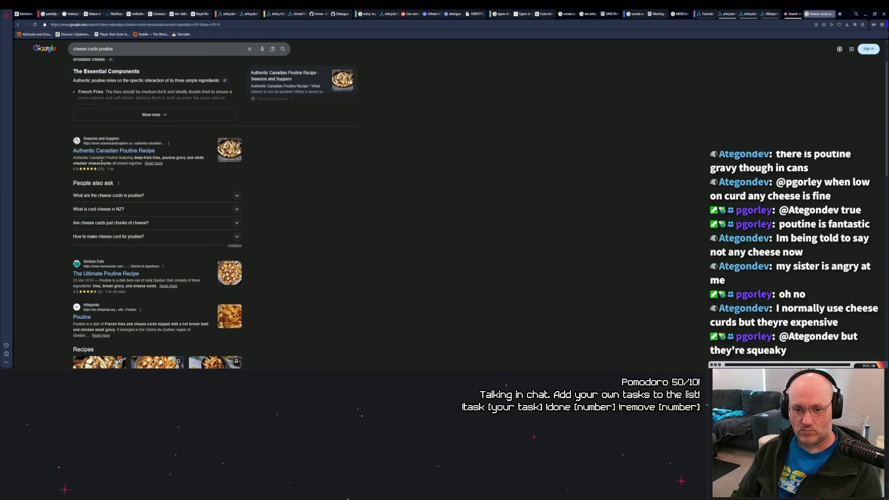
scroll(282, 216, "down", 1)
scroll(282, 216, "down", 2)
scroll(278, 214, "down", 1)
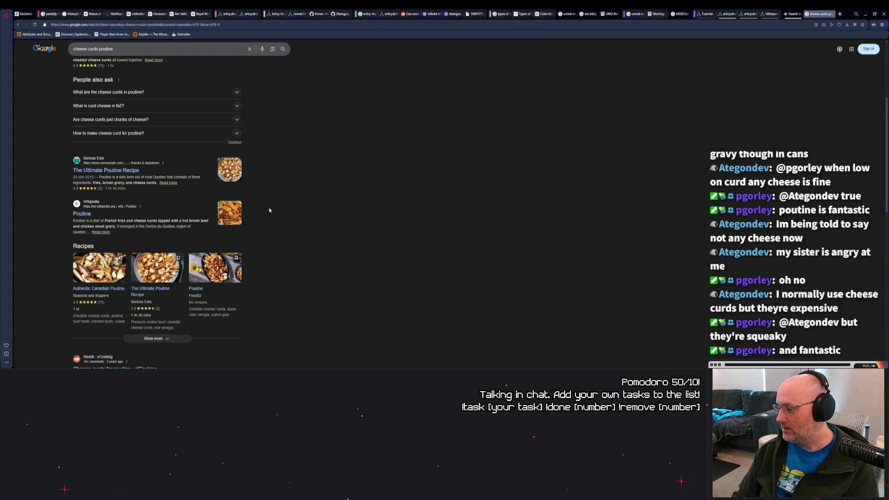
scroll(266, 216, "down", 3)
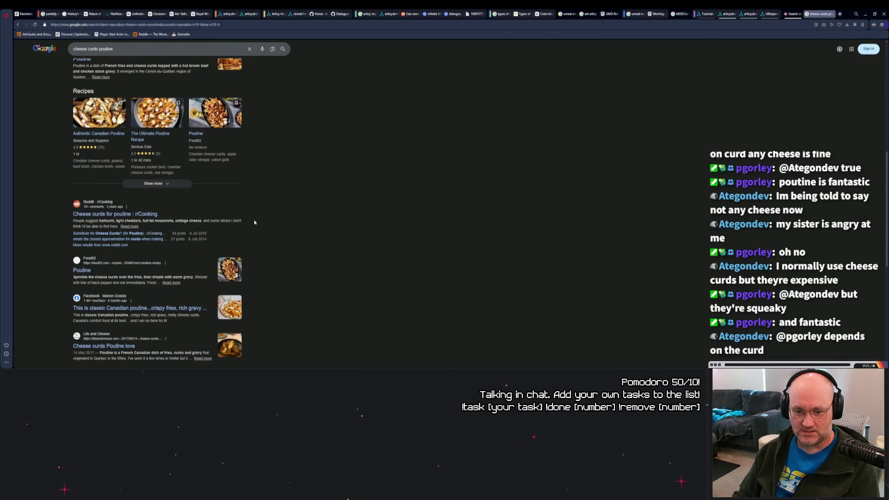
scroll(254, 222, "down", 1)
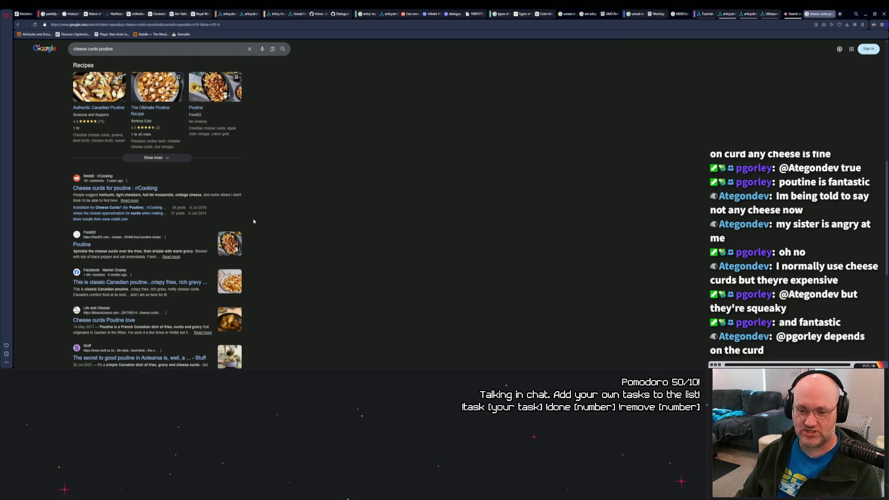
Step: Open the r/Cooking 'Cheese curds for poutine' thread in a new tab, read it, then close it
right_click(144, 188)
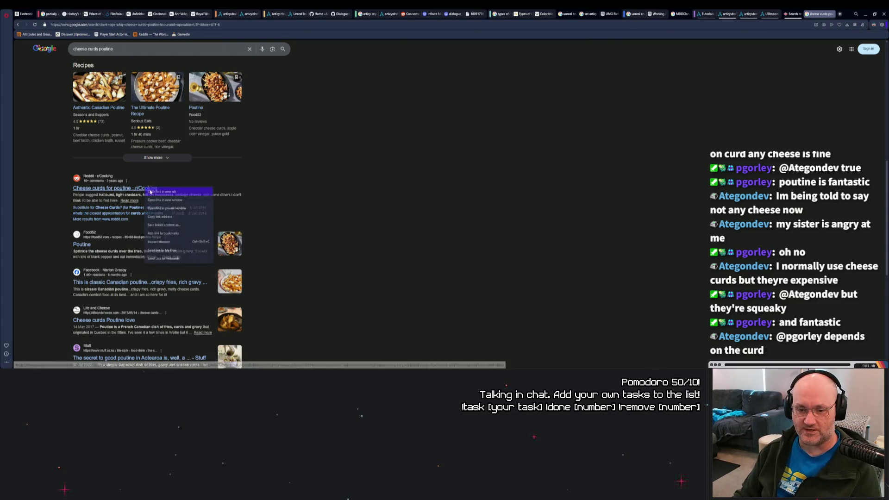
left_click(160, 192)
key("ctrl+Tab")
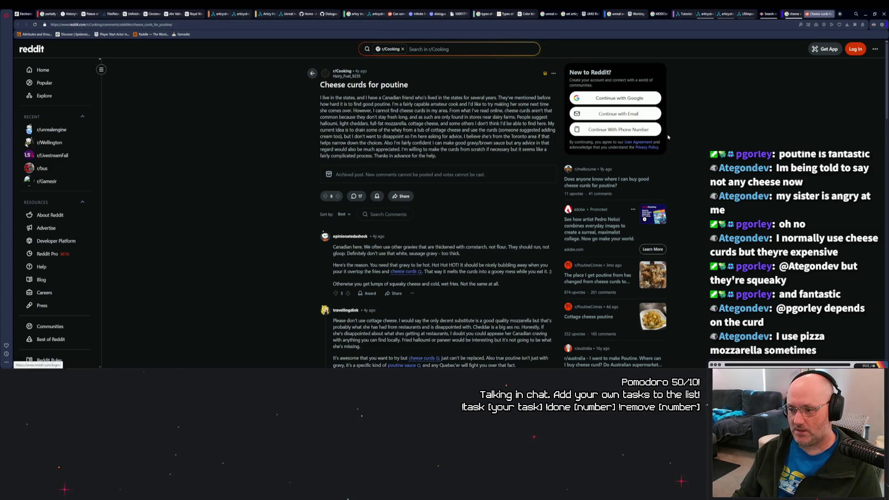
key("ctrl+w")
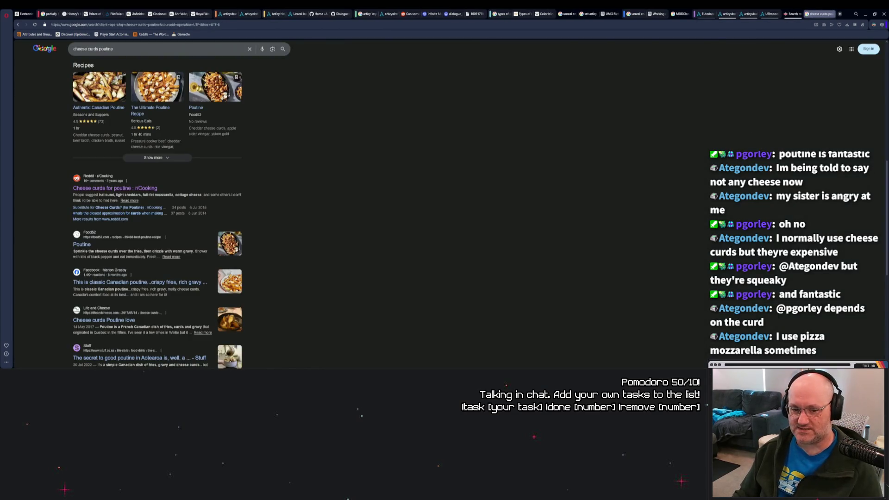
Step: Close the search tab, view the articy:draft Importer tutorial pages, then return to Unreal Editor
key("ctrl+w")
key("ctrl+w")
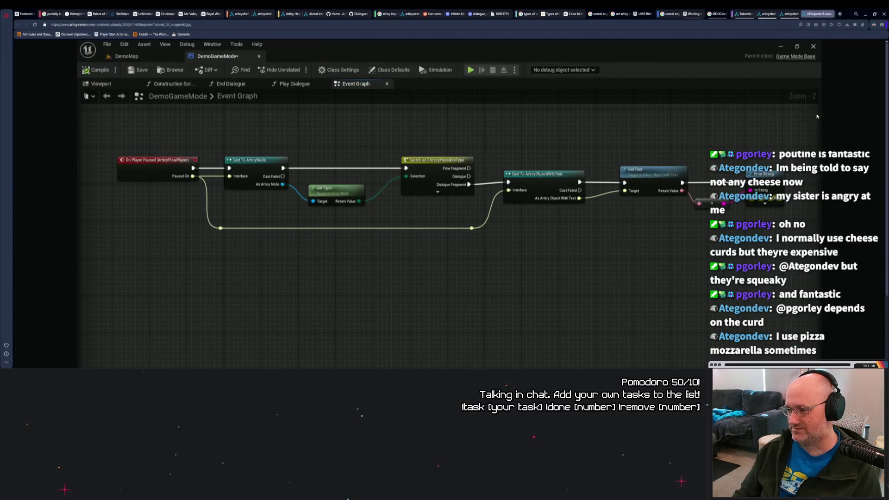
mouse_move(792, 13)
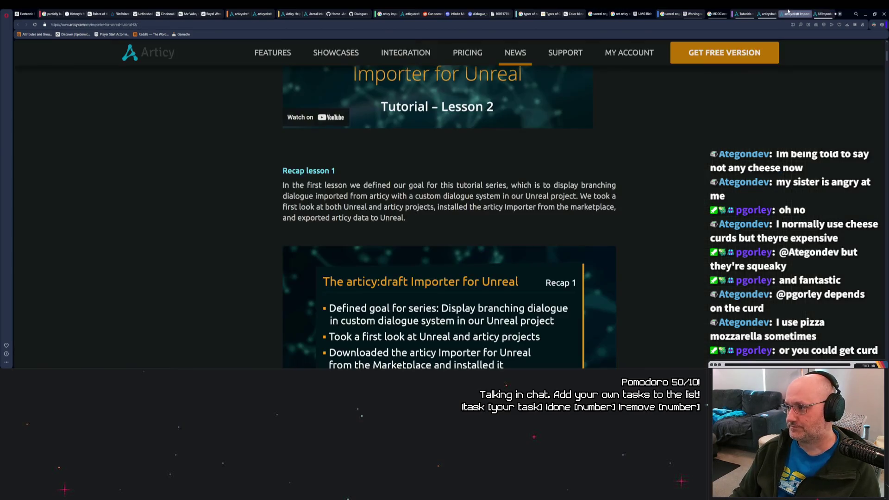
left_click(795, 14)
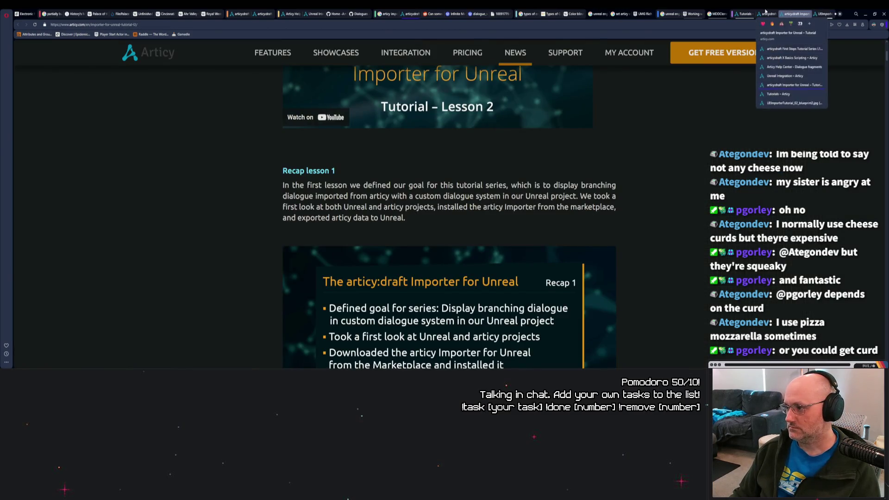
left_click(765, 14)
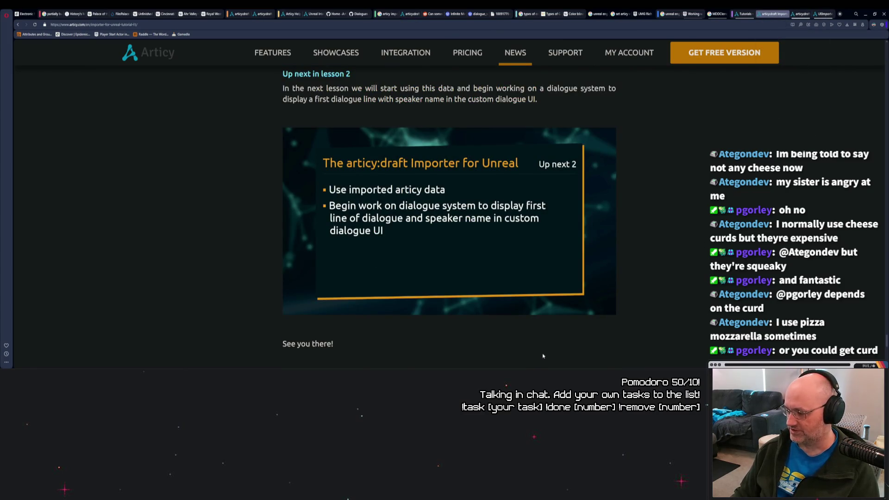
key("alt+Tab")
Step: Hide the Content Drawer and frame the yellow wall, doorway and player start in the viewport
left_click(316, 251)
key("ctrl+space")
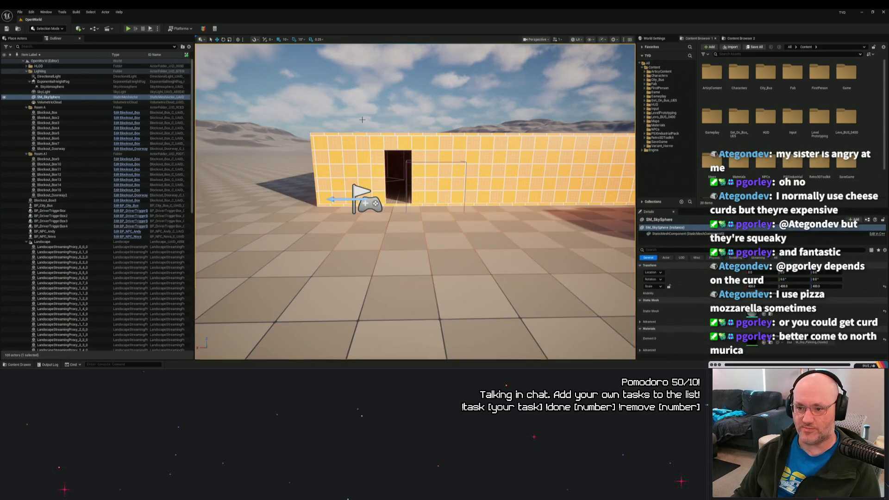
left_click_drag(425, 154, 491, 135)
left_click_drag(425, 154, 425, 155)
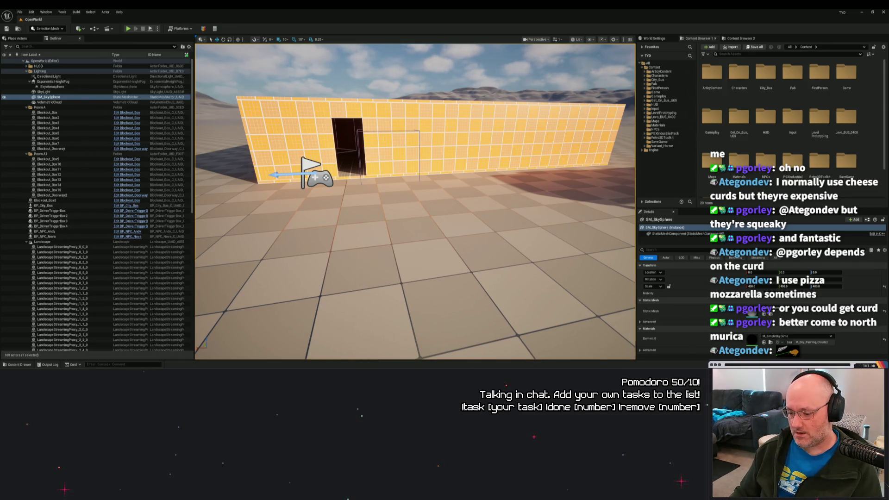
key("alt+Tab")
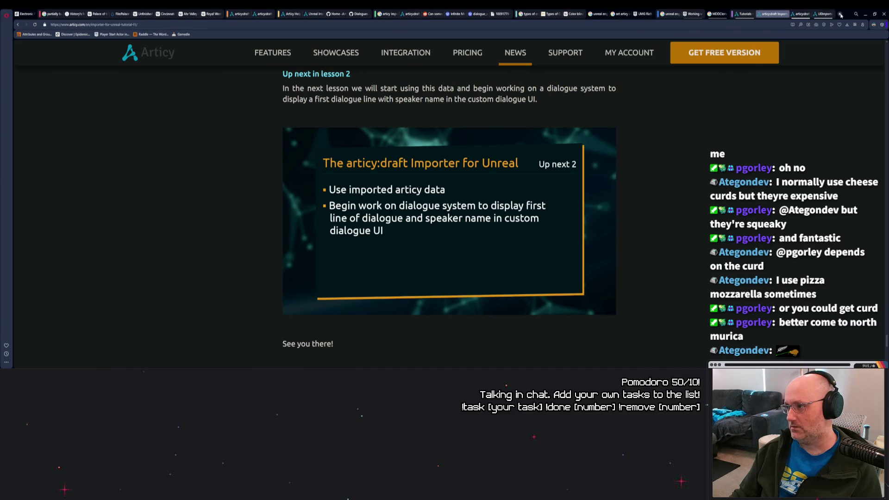
Step: Open the New World shop from a Google search, dismiss the location request, and focus product search
left_click(840, 15)
type("new world")
key("Return")
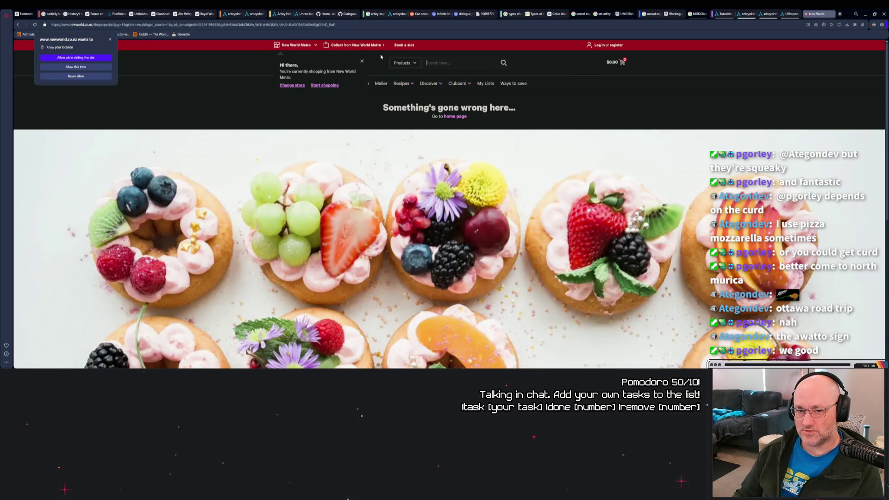
left_click(110, 41)
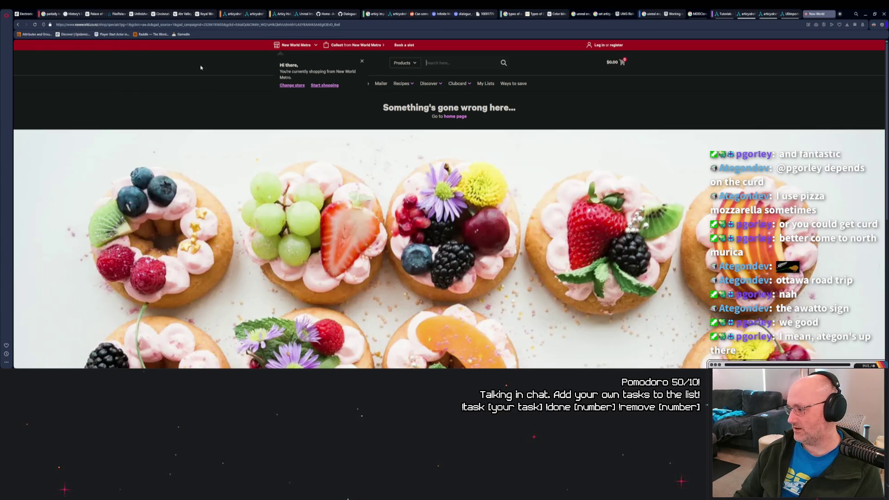
left_click(453, 64)
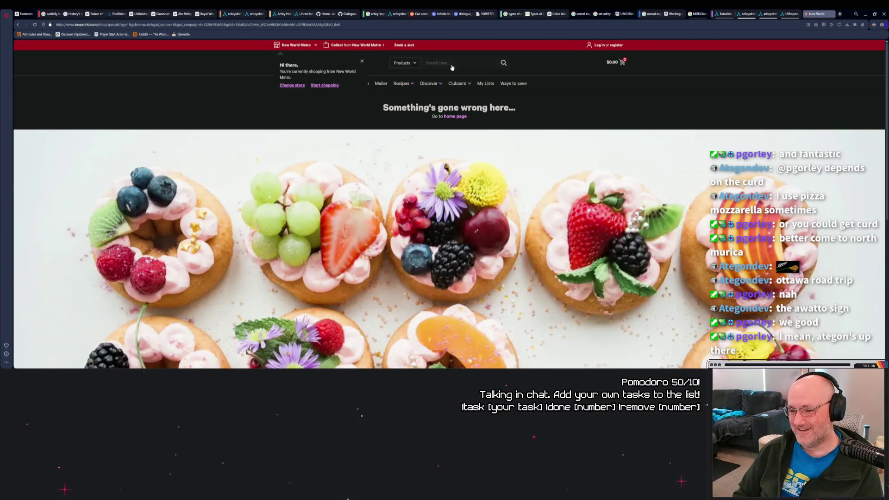
Step: Search the shop for 'cheese', scroll through the first results page, and go to page 2
type("cheese")
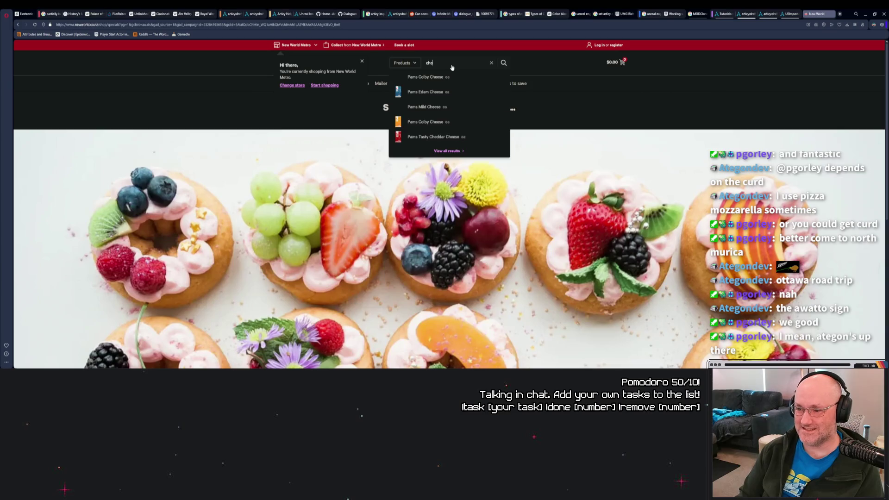
key("Return")
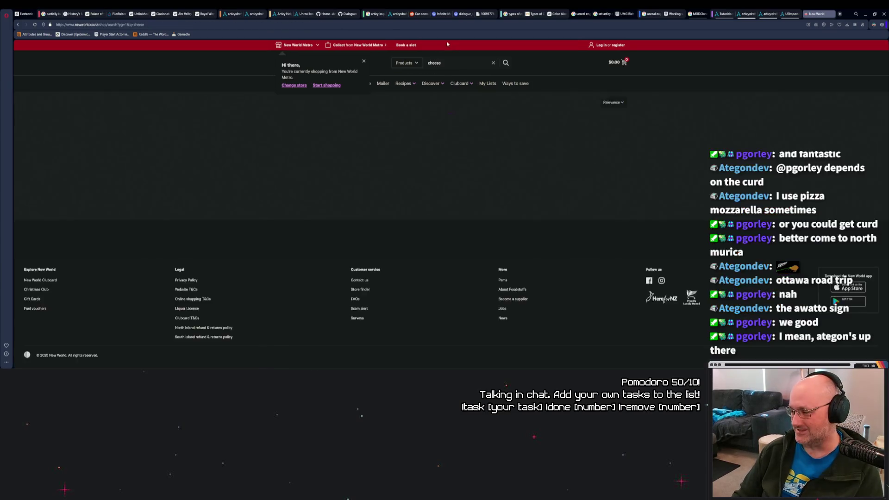
scroll(256, 197, "down", 3)
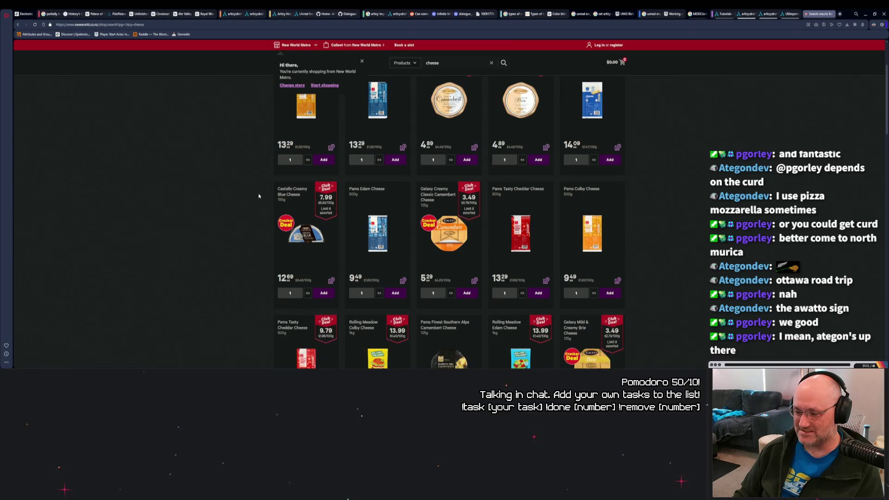
scroll(616, 221, "down", 5)
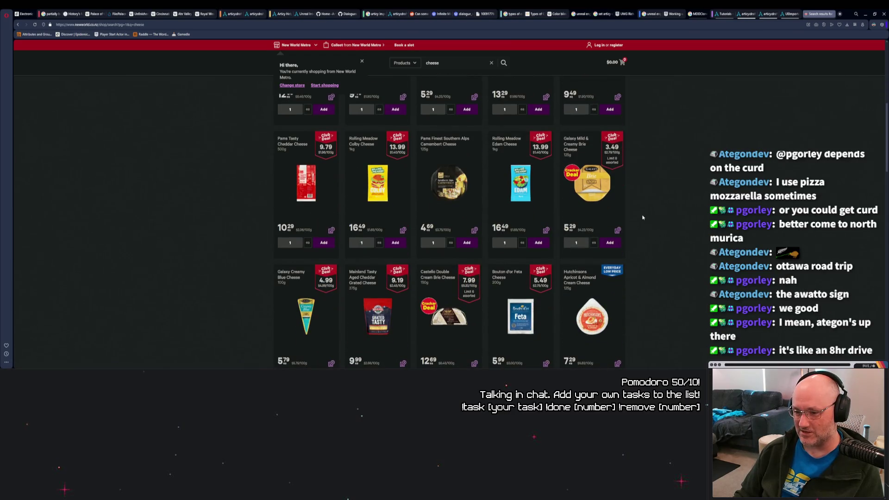
scroll(643, 217, "down", 3)
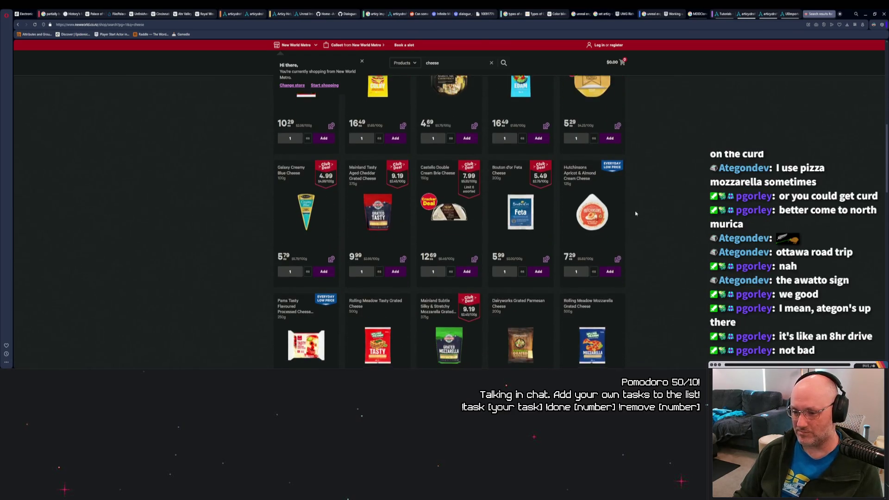
scroll(636, 212, "down", 3)
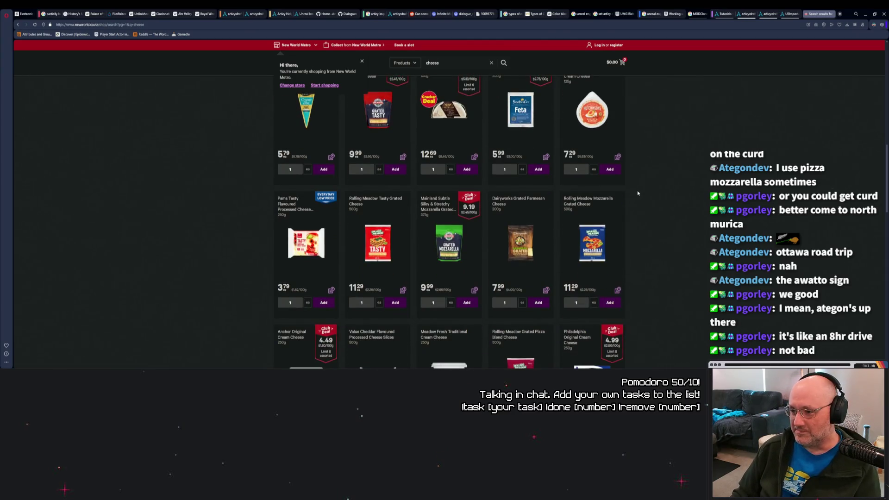
scroll(638, 192, "down", 3)
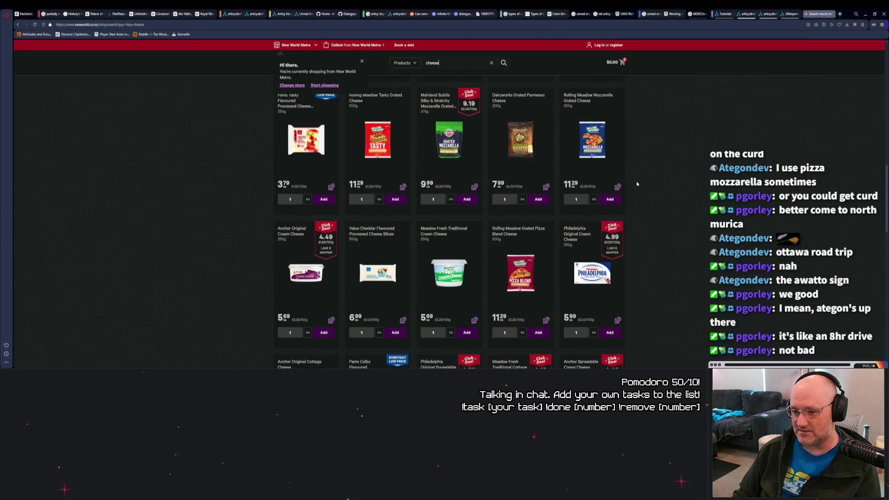
scroll(636, 183, "down", 3)
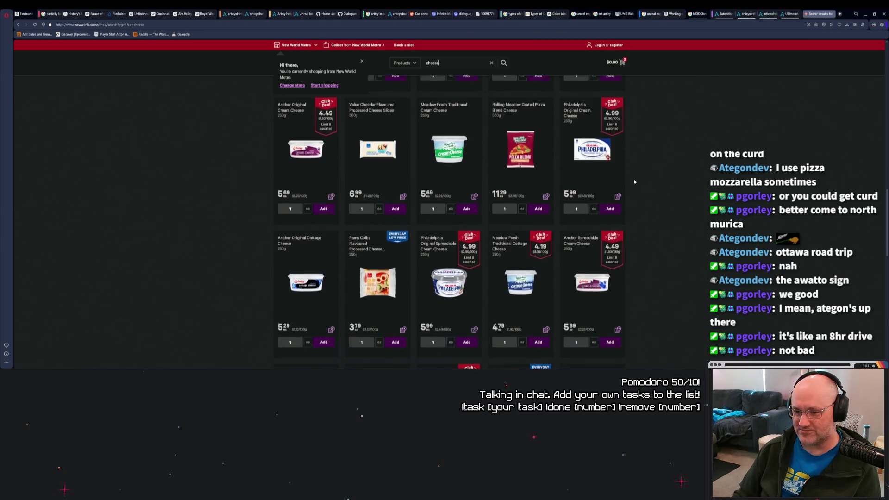
scroll(634, 181, "down", 3)
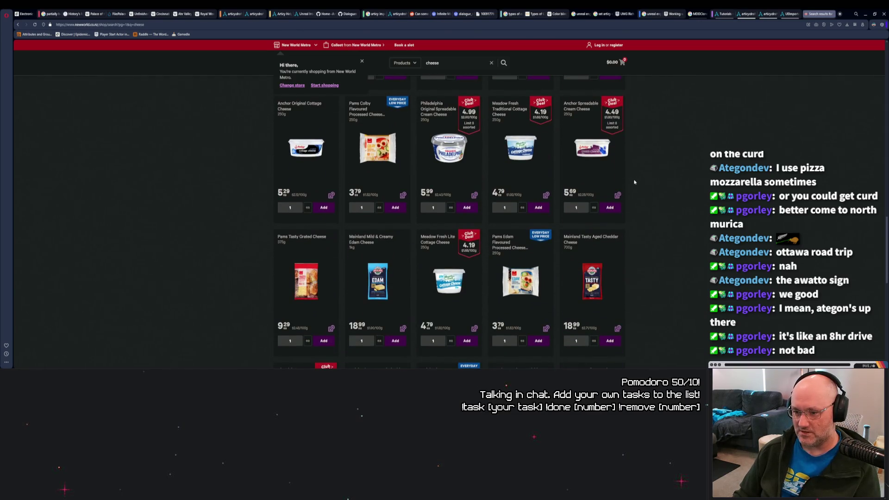
scroll(635, 182, "down", 3)
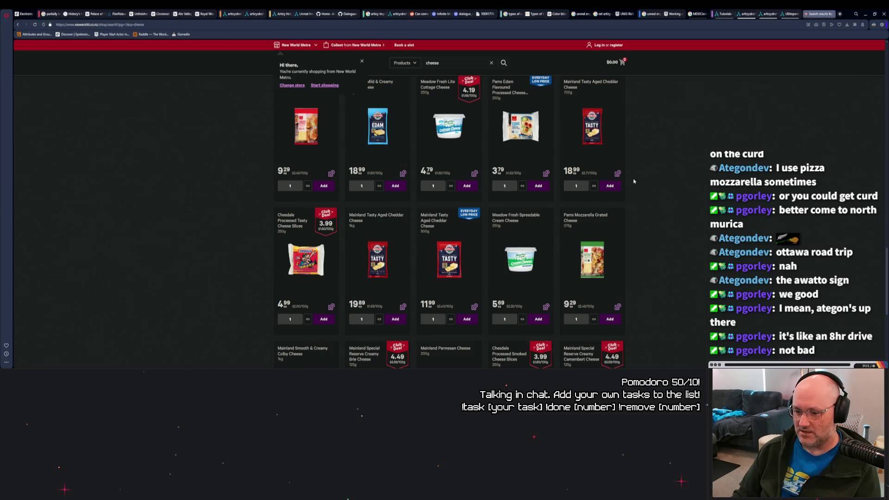
scroll(634, 181, "down", 3)
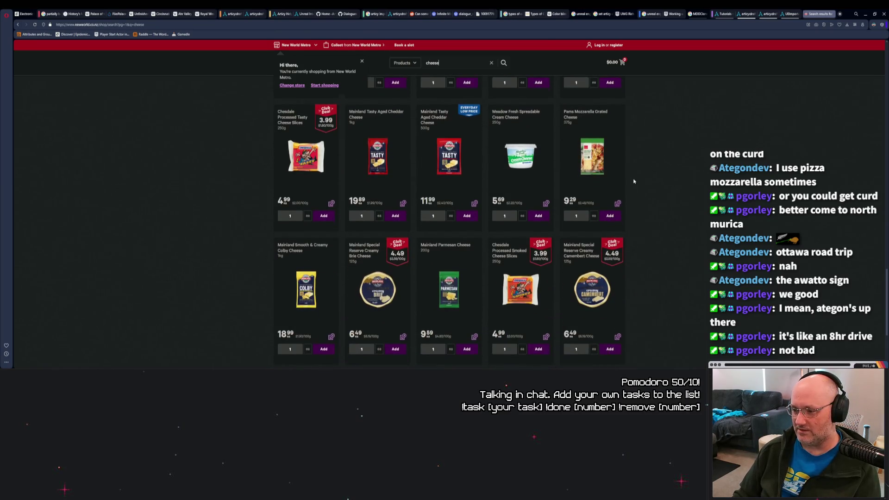
scroll(634, 181, "down", 3)
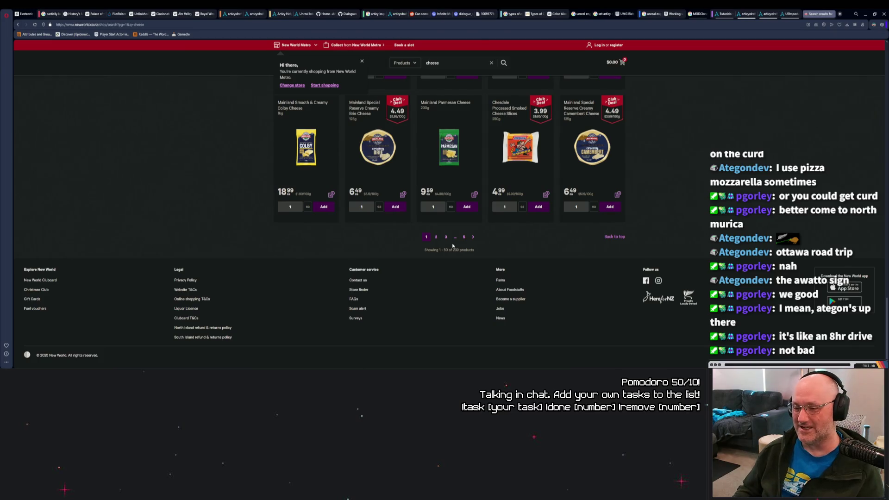
left_click(436, 236)
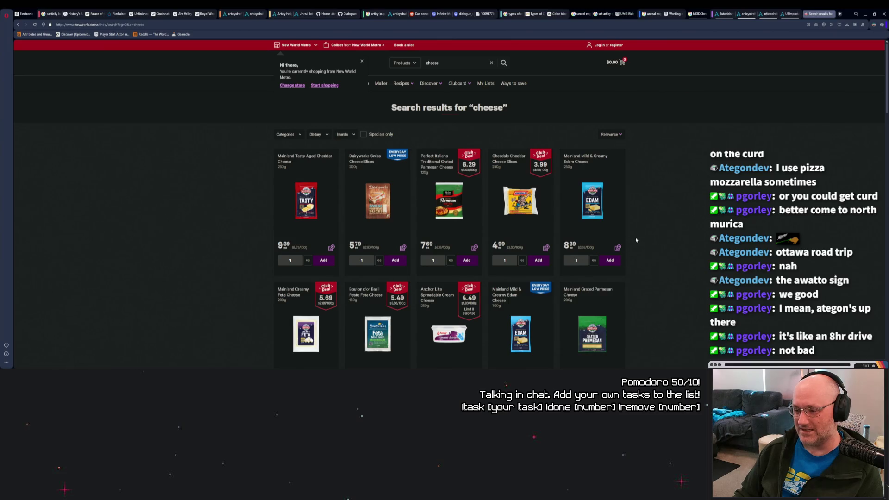
scroll(635, 237, "down", 3)
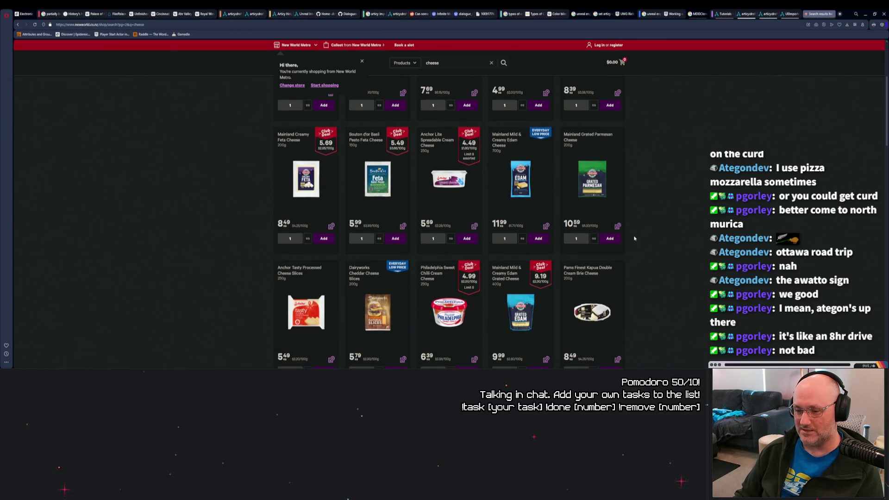
scroll(635, 239, "down", 3)
scroll(637, 244, "down", 1)
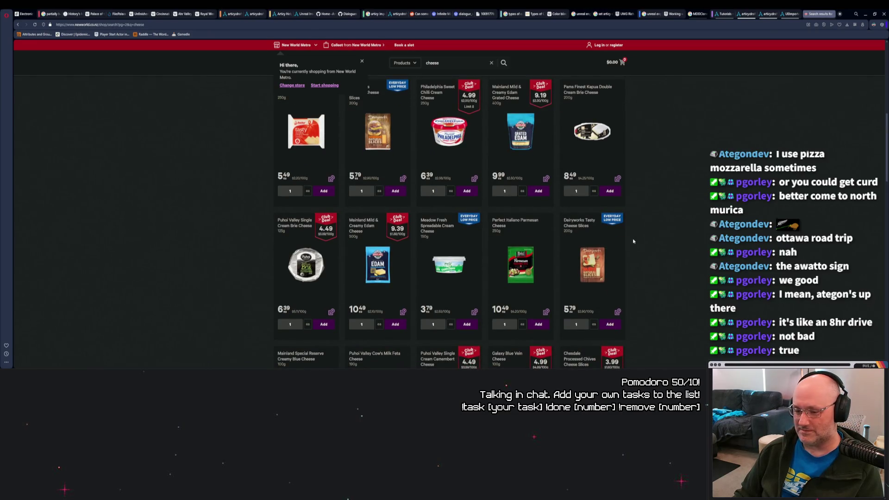
scroll(634, 241, "down", 3)
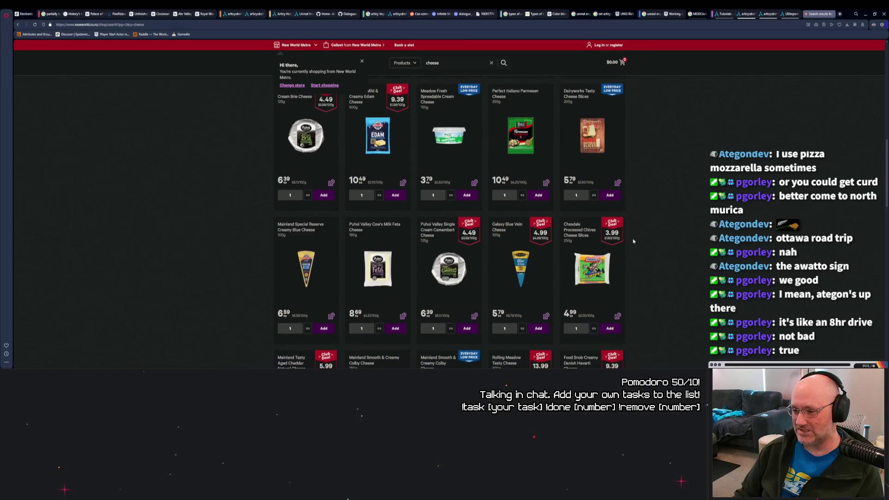
scroll(633, 241, "down", 3)
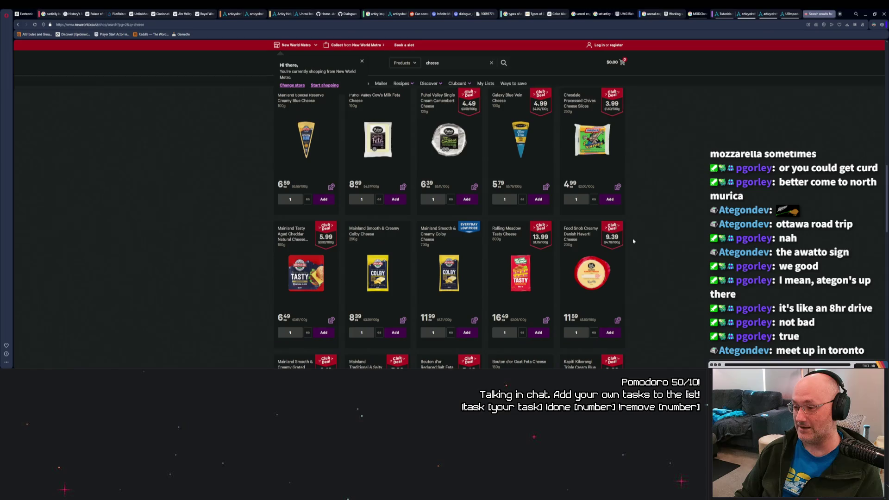
scroll(634, 241, "down", 3)
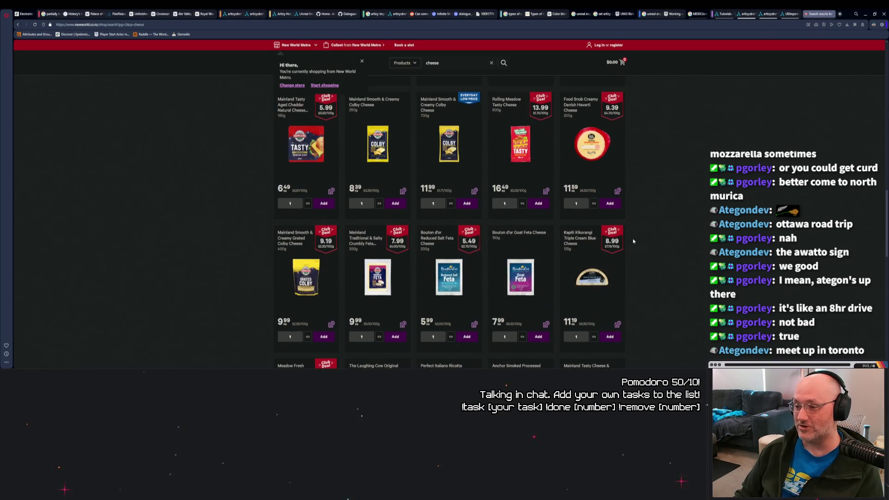
scroll(633, 241, "down", 3)
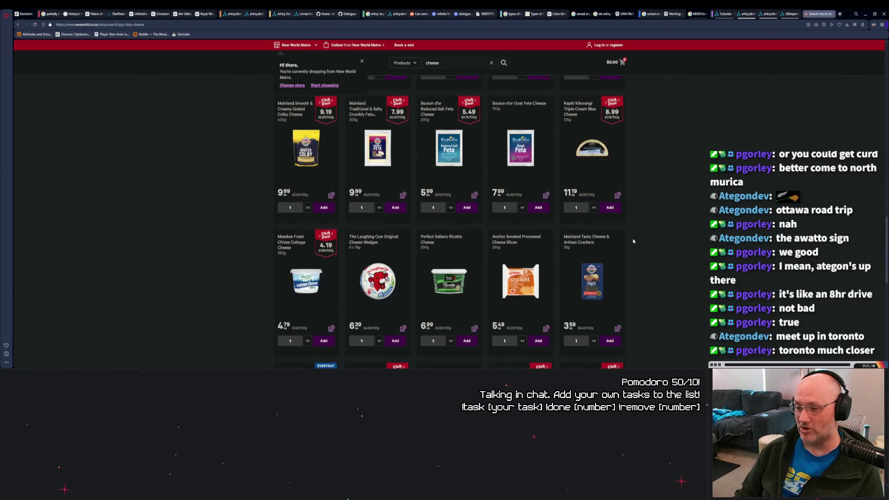
scroll(633, 241, "down", 2)
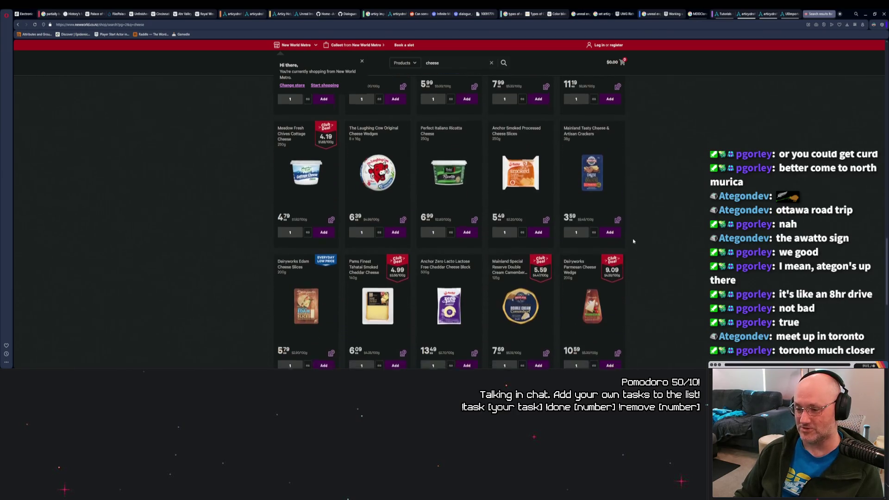
scroll(634, 241, "down", 1)
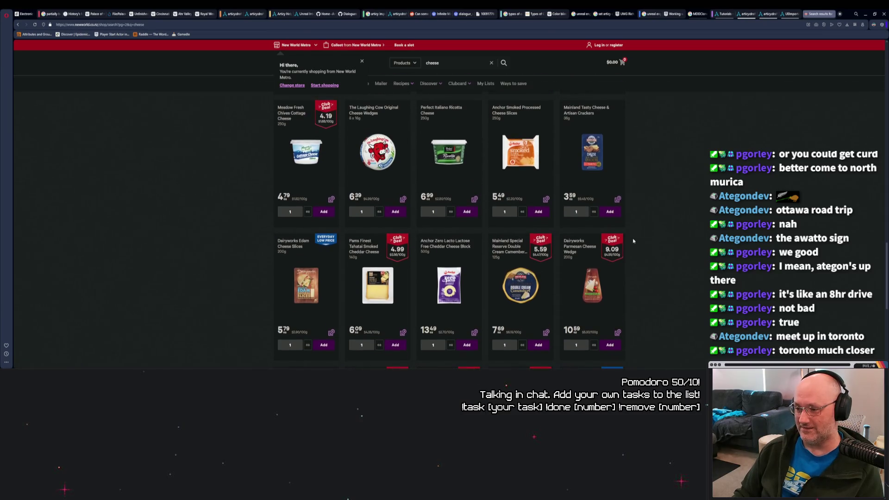
scroll(637, 250, "down", 2)
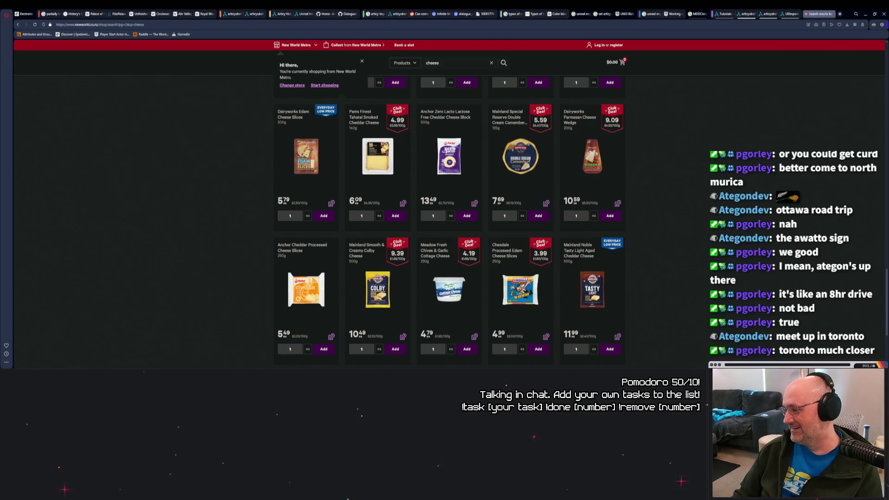
Step: Close the shop tab, reread the importer tutorial's manual-import section, and switch back to Unreal Editor
key("ctrl+w")
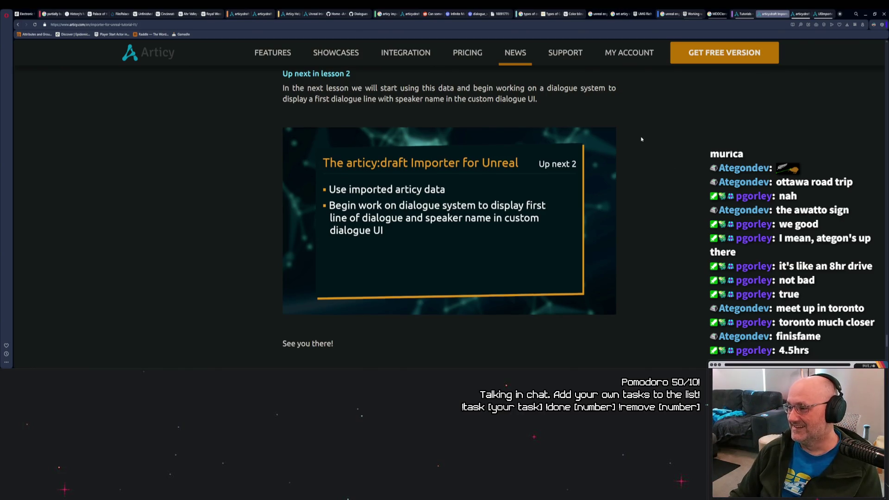
scroll(644, 171, "down", 5)
scroll(645, 171, "down", 4)
scroll(657, 173, "up", 10)
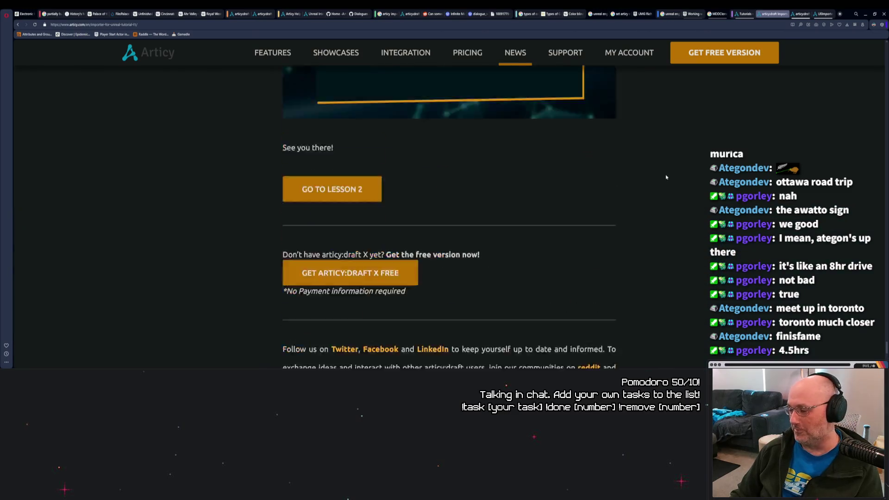
scroll(680, 181, "up", 10)
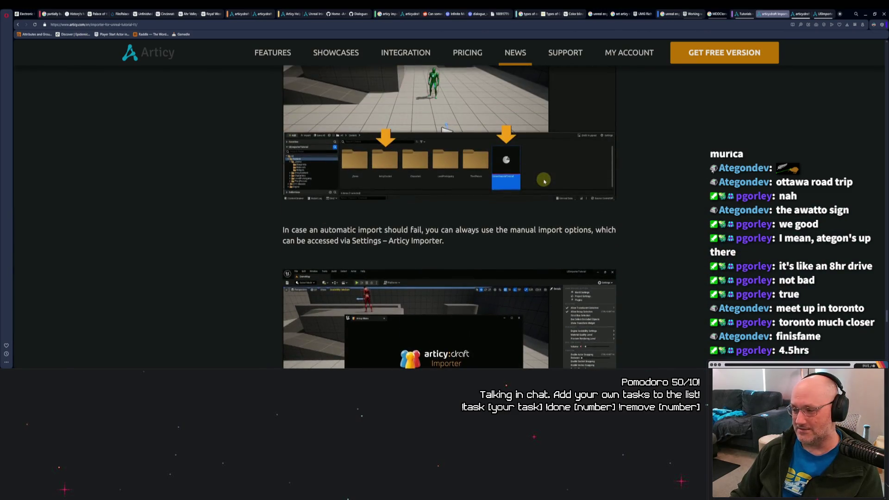
left_click(519, 369)
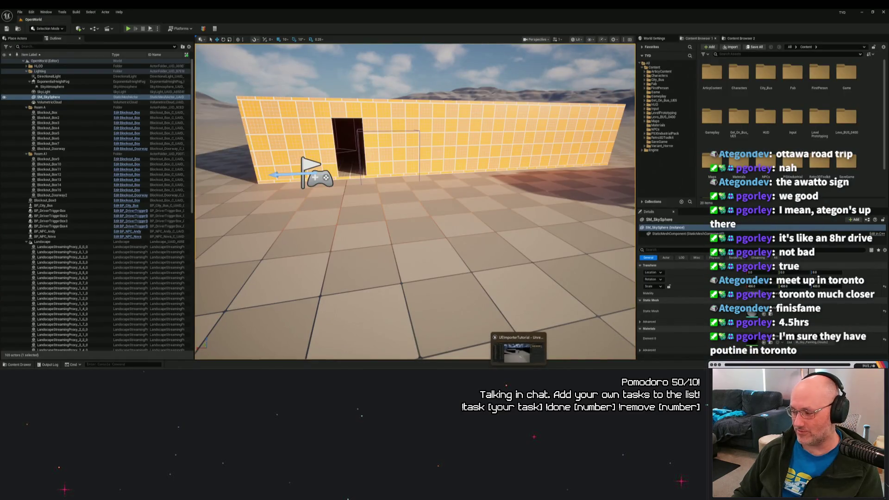
Step: Play-test OpenWorld, walking through the doorway, into the dark room and along the brick wall
mouse_move(463, 221)
left_mouse_down()
mouse_move(482, 180)
mouse_move(481, 218)
left_mouse_up()
left_click(404, 225)
key("alt+p")
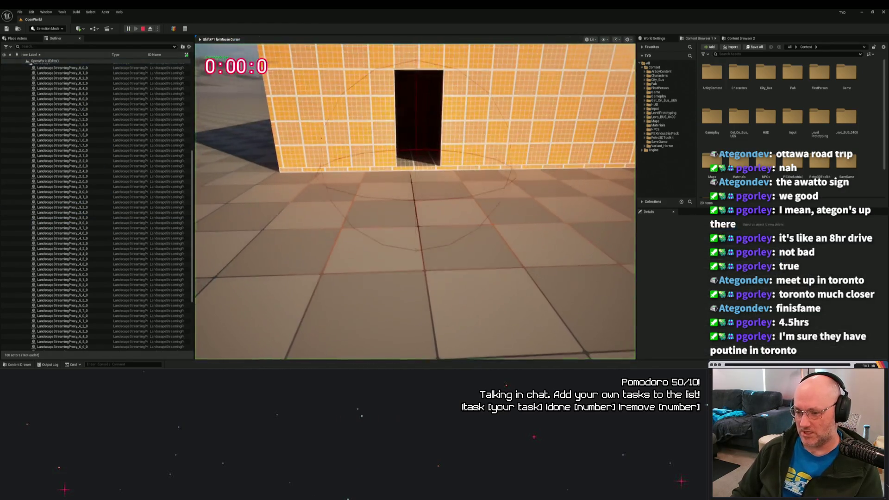
key("w")
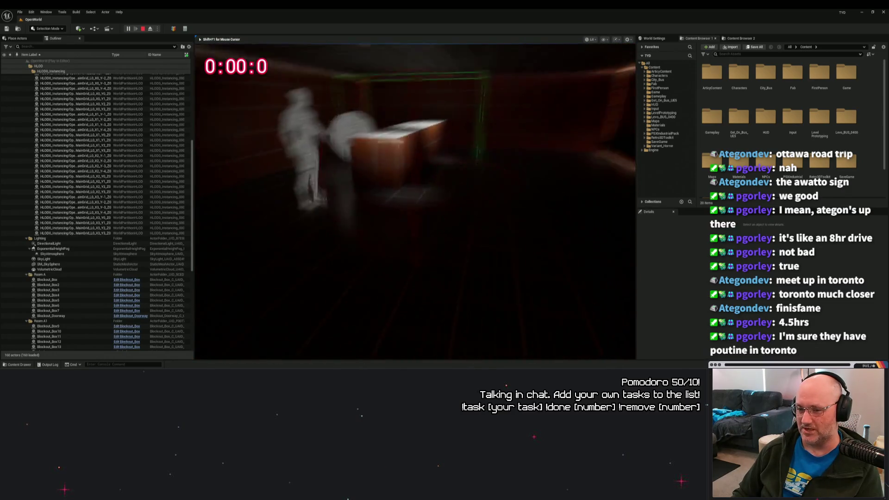
key("w")
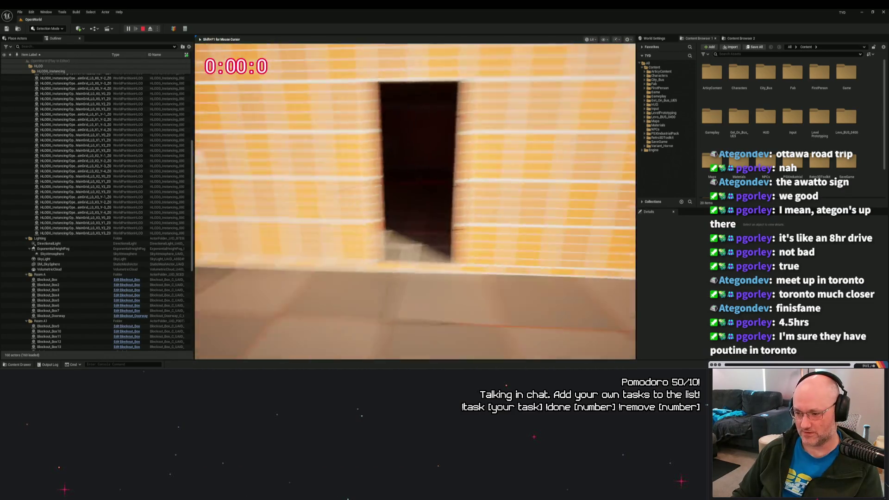
key("w")
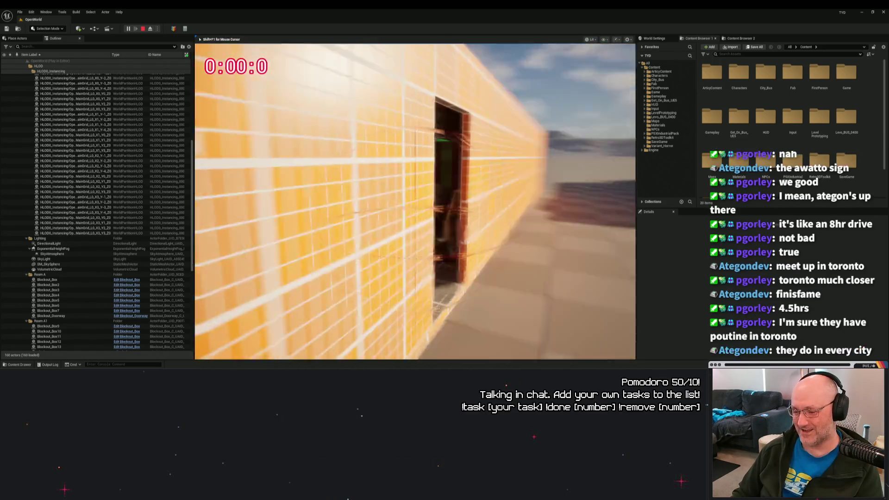
key("w")
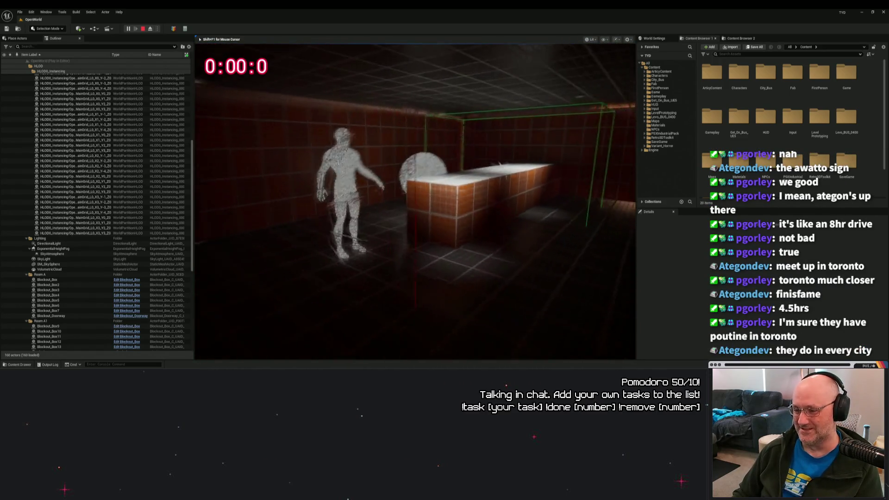
key("w")
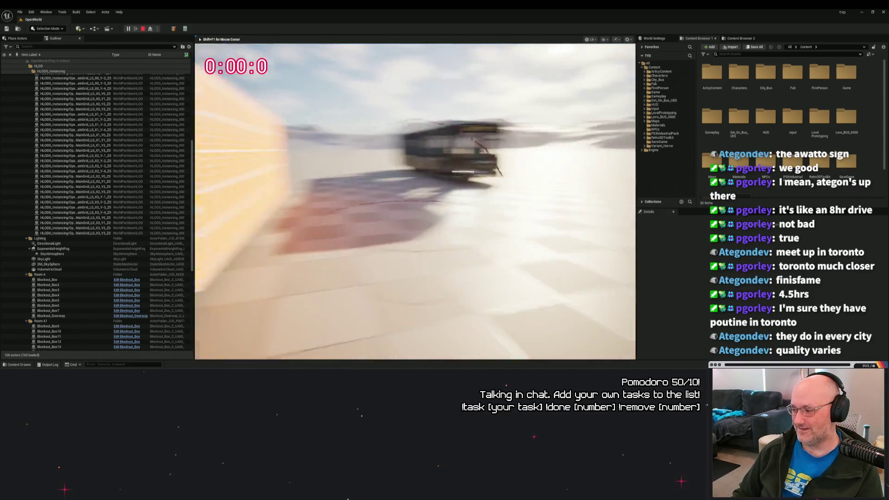
key("w")
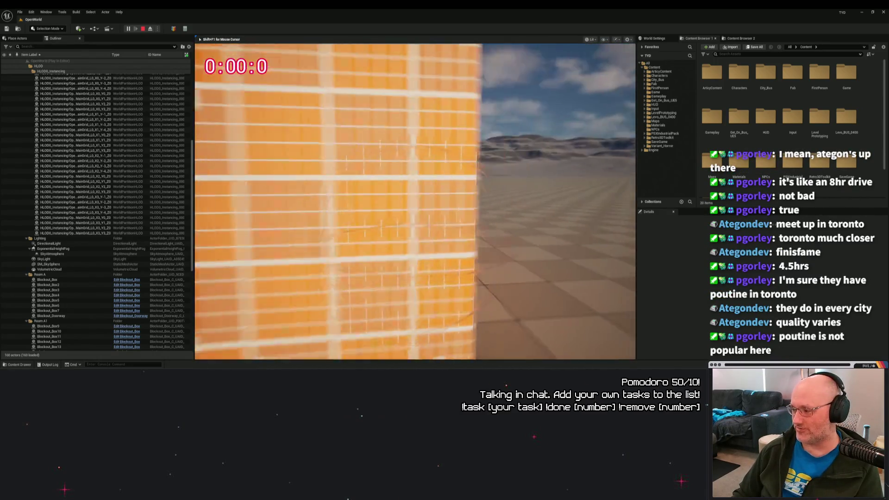
key("w")
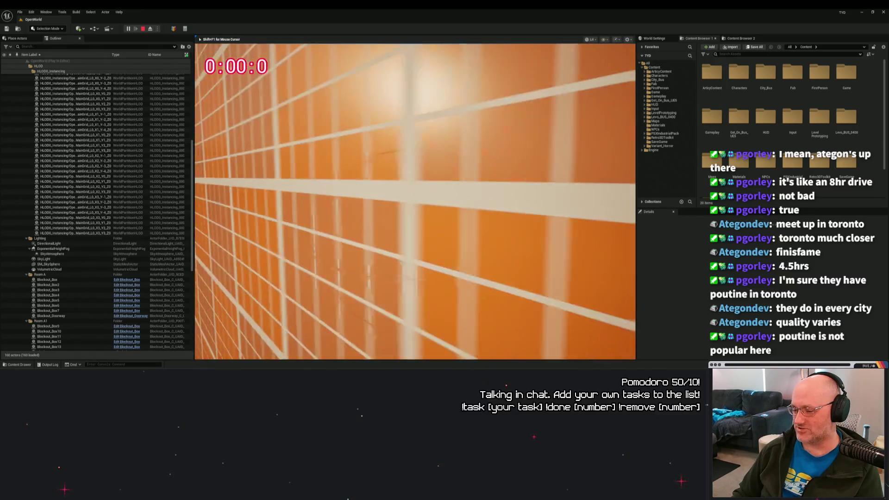
key("w")
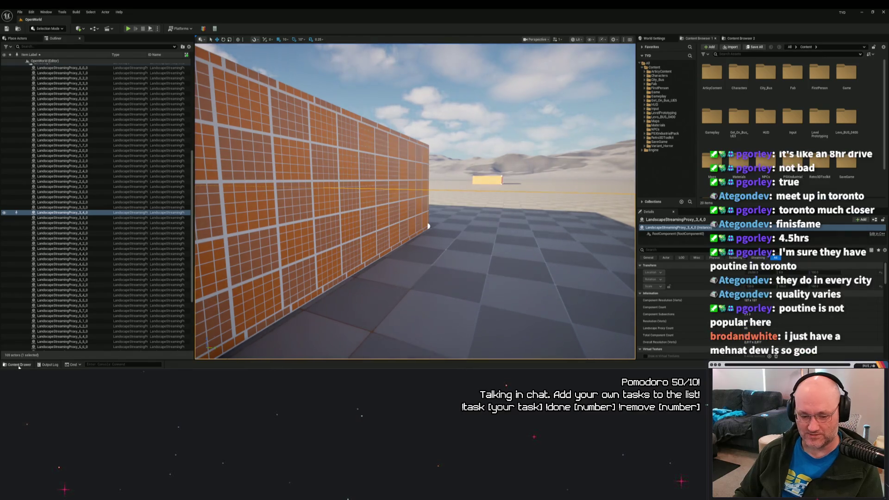
Step: Stop the play session and open GM_FirstPerson_OpenWorld from Gameplay/GameplaySystems in the Content Drawer
key("Escape")
key("ctrl+space")
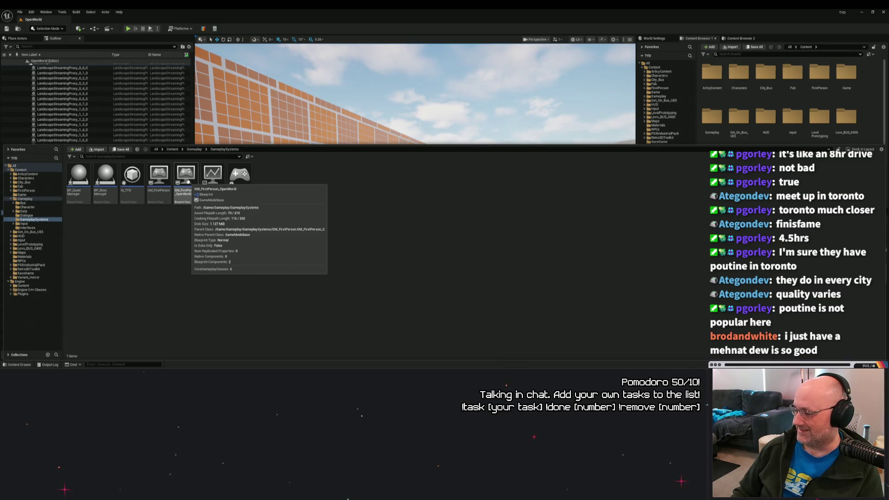
double_click(183, 185)
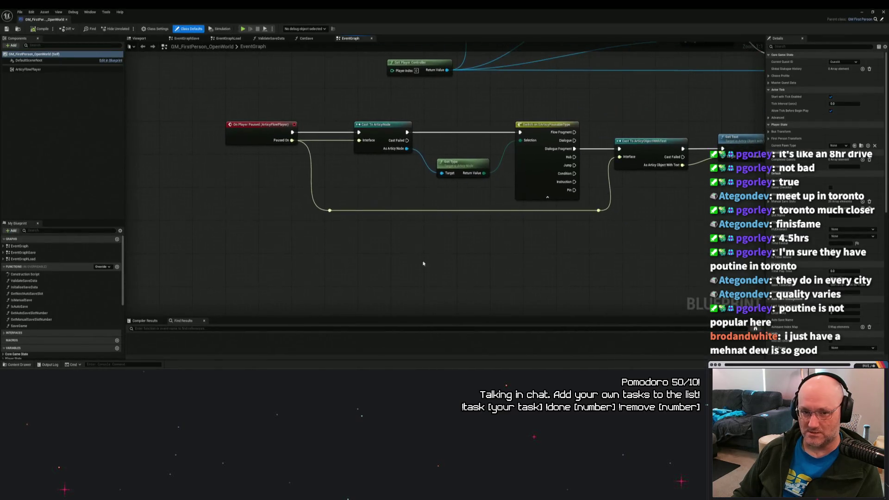
Step: Inspect the ArticyFlowPlayer component's Details without changes, then close the game mode blueprint
left_click(27, 69)
left_click(857, 149)
key("Escape")
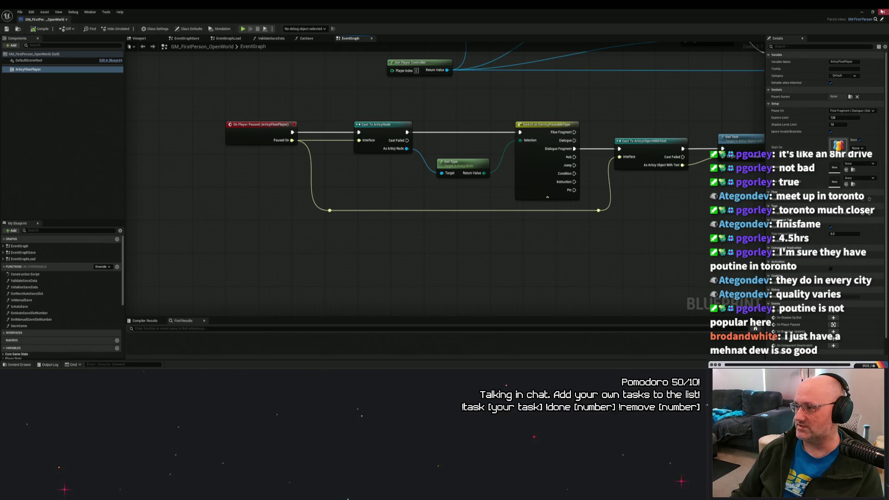
left_click(882, 12)
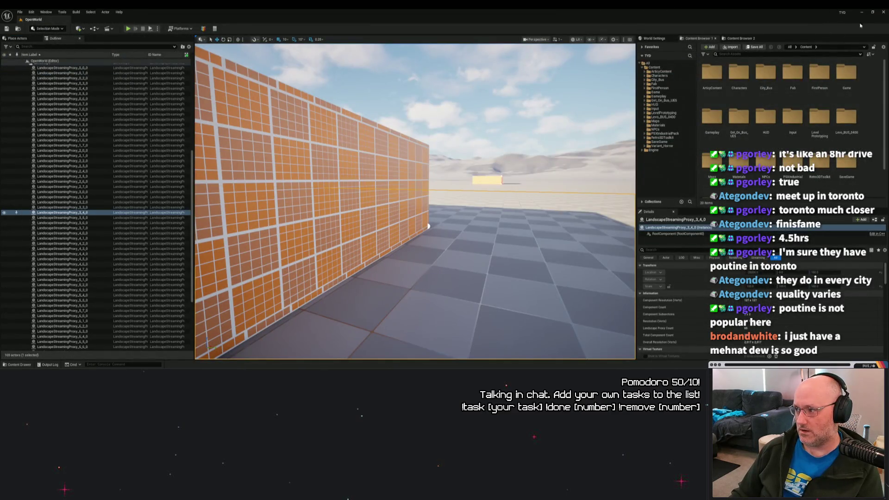
Step: Open the articy:draft importer from the toolbar and start a Full Reimport
left_click(19, 364)
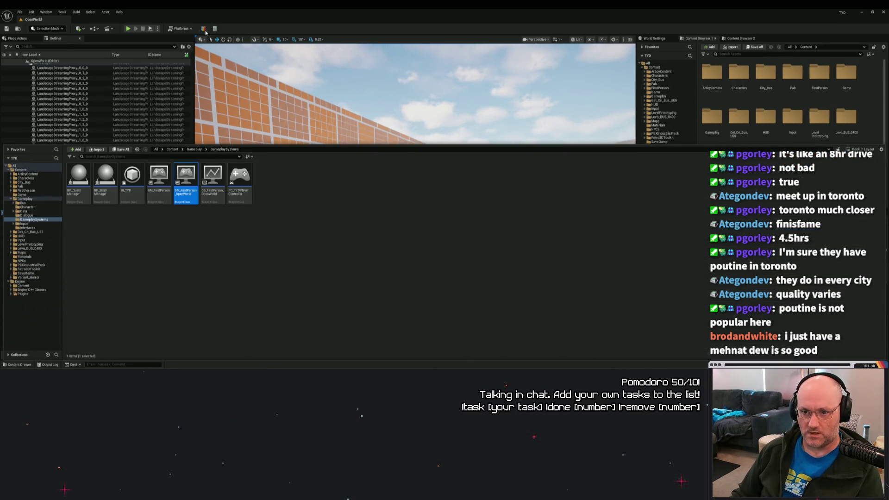
left_click(203, 28)
left_click(340, 203)
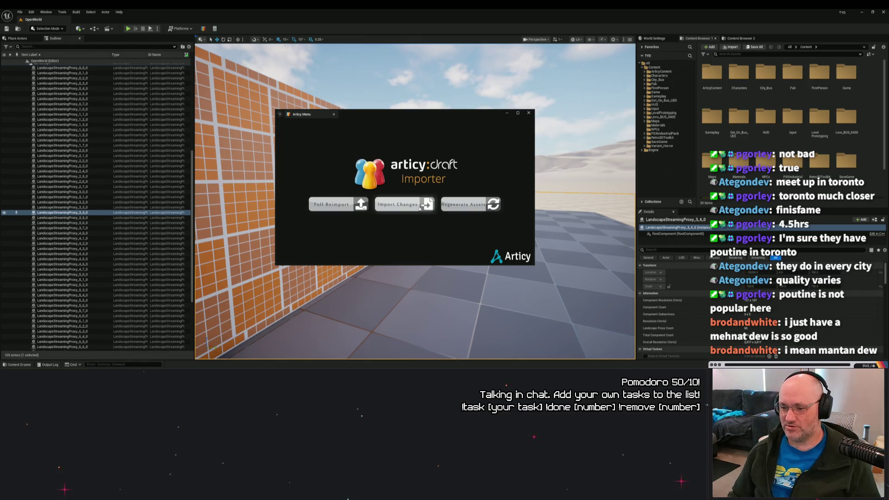
Step: Regenerate the articy-generated assets, close the importer, and browse the Engine content folders
left_click(470, 206)
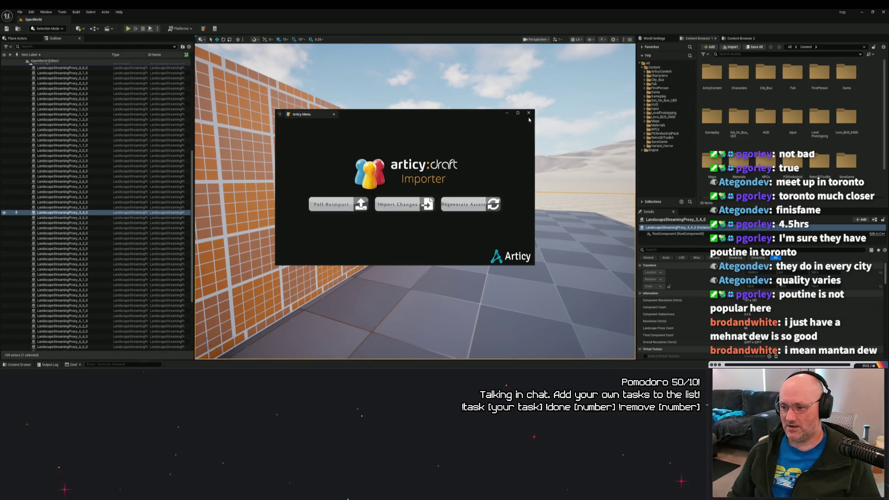
left_click(528, 114)
left_click(9, 365)
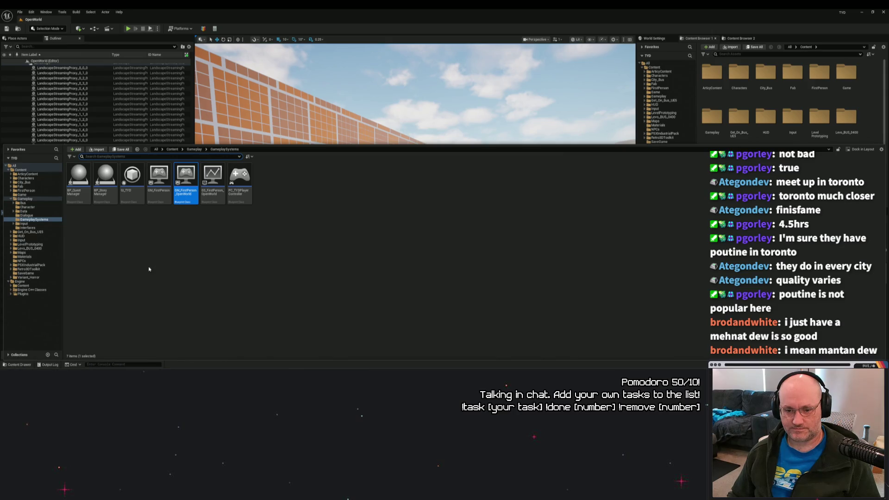
left_click(11, 286)
left_click(11, 286)
left_click(11, 286)
left_click(11, 287)
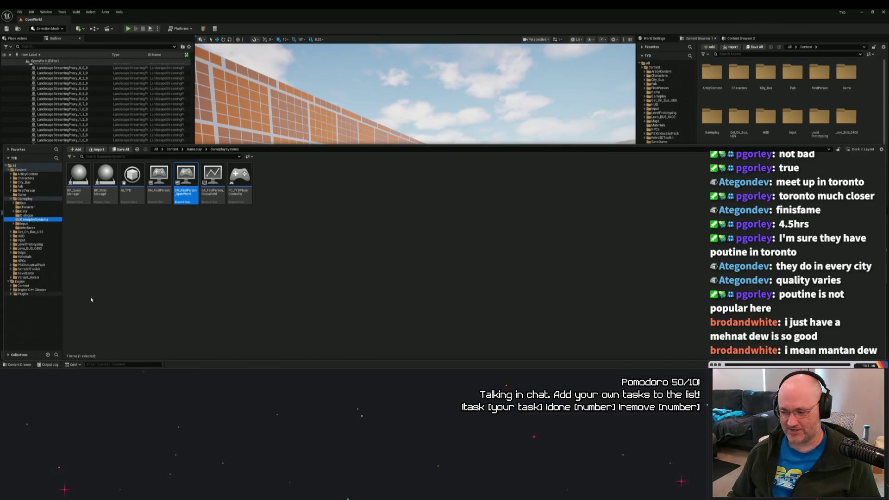
Step: Look through the Engine plugin folders and top-level Content folders, then hide the Content Drawer
left_click(10, 294)
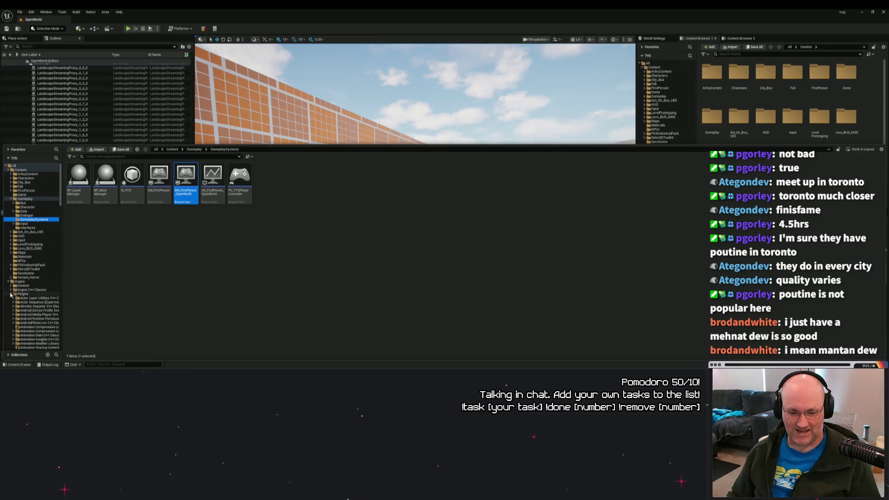
left_click(11, 294)
left_click(7, 281)
left_click(8, 282)
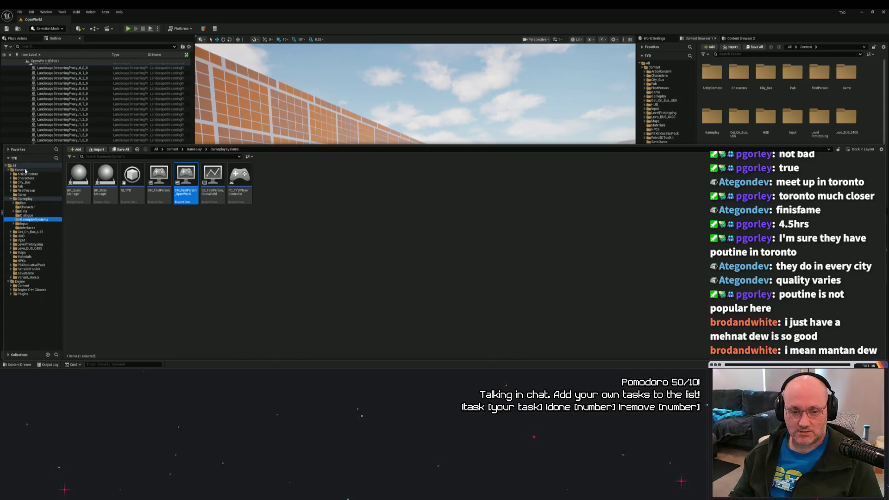
left_click(21, 169)
key("ctrl+space")
left_click(428, 226)
Step: Reopen and close the articy importer, glance at the content folders, then switch to File Explorer
left_click(203, 28)
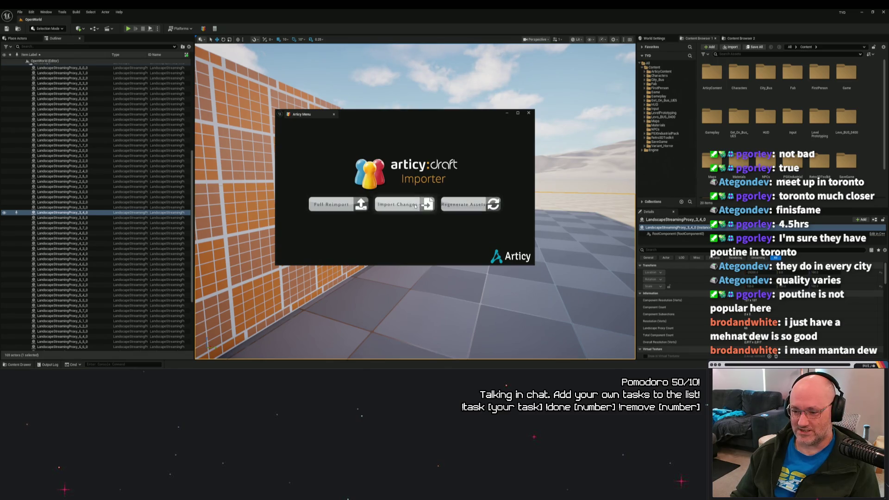
left_click(528, 113)
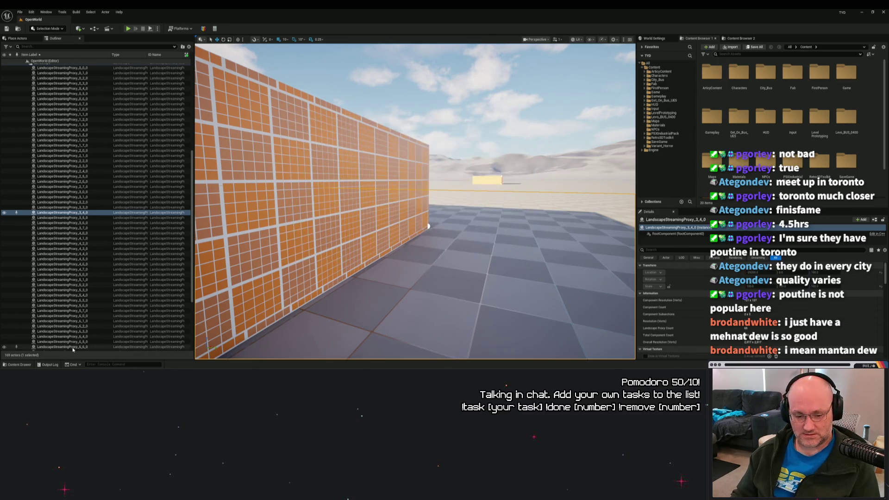
left_click(27, 365)
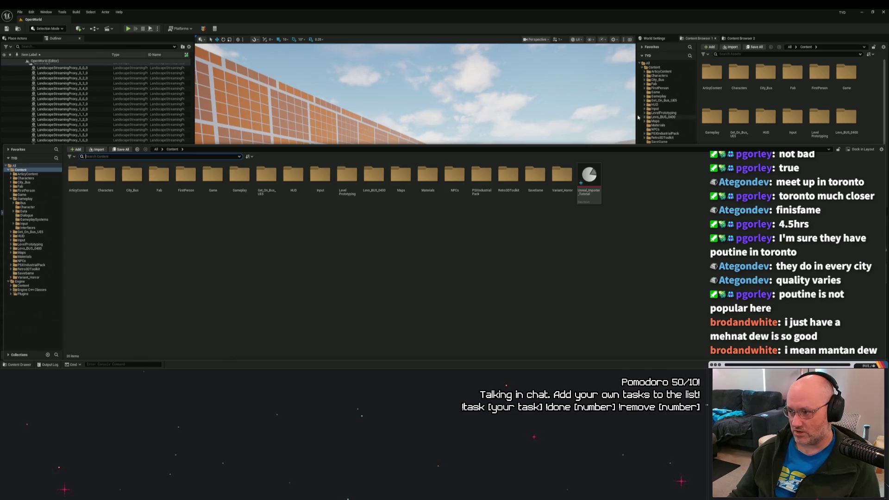
left_click(885, 13)
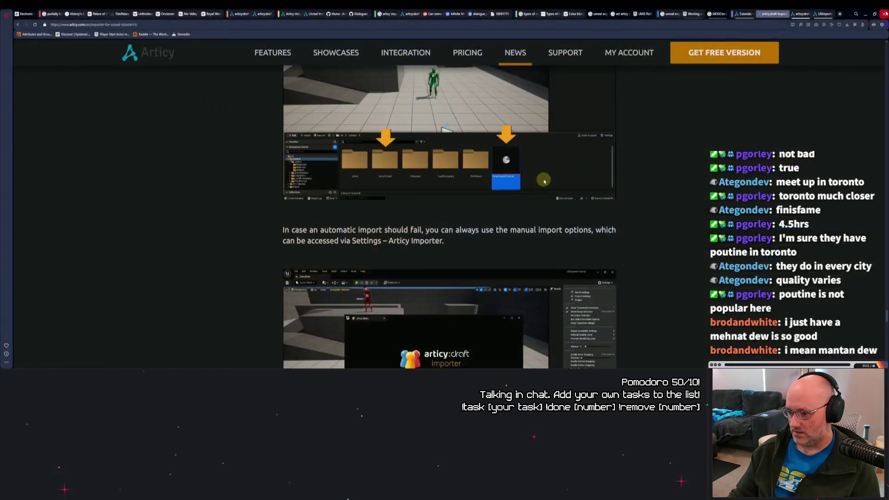
key("alt+Tab")
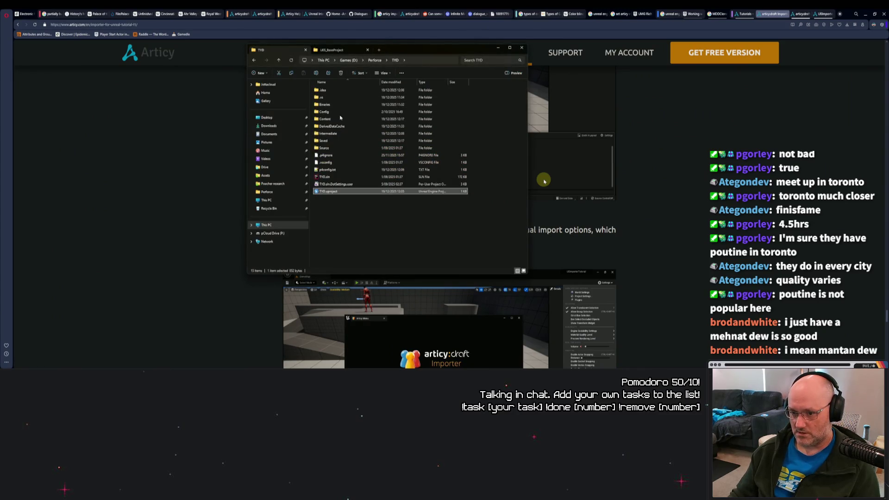
Step: Delete the Binaries, DerivedDataCache, Intermediate and Saved folders from the TYD project
left_click(346, 104)
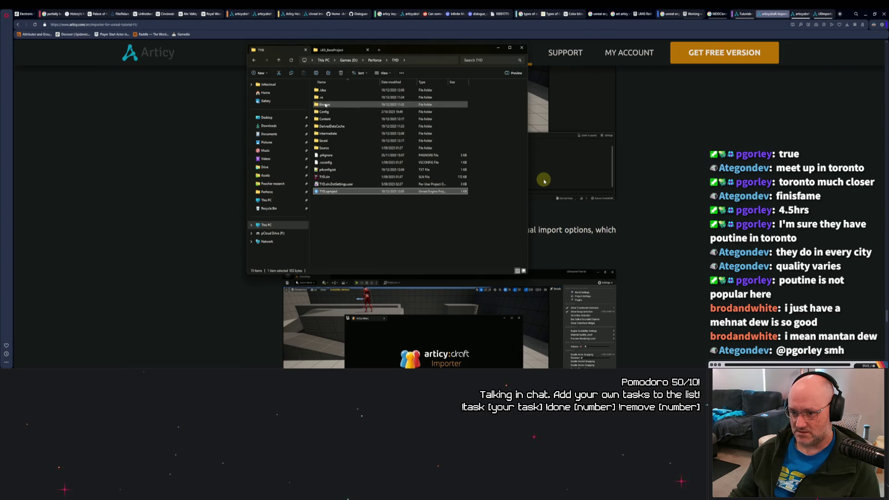
left_click(331, 126, "ctrl")
left_click(330, 133, "ctrl")
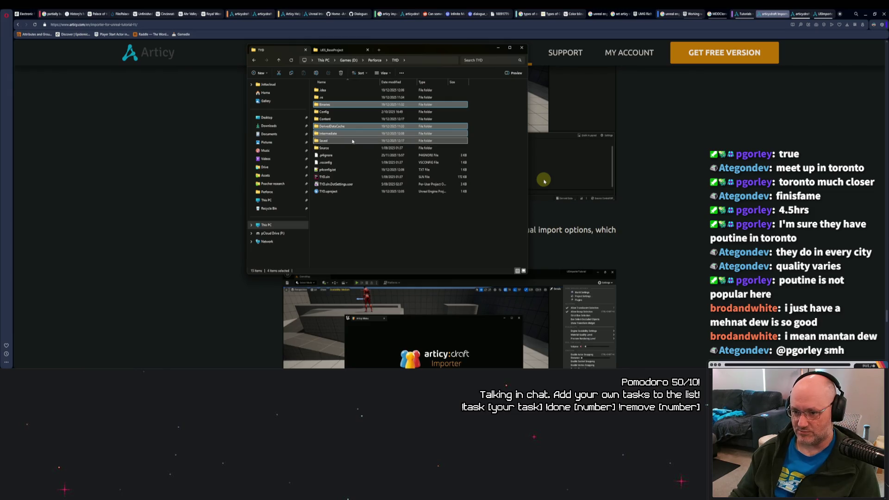
left_click(324, 141, "ctrl")
right_click(339, 128)
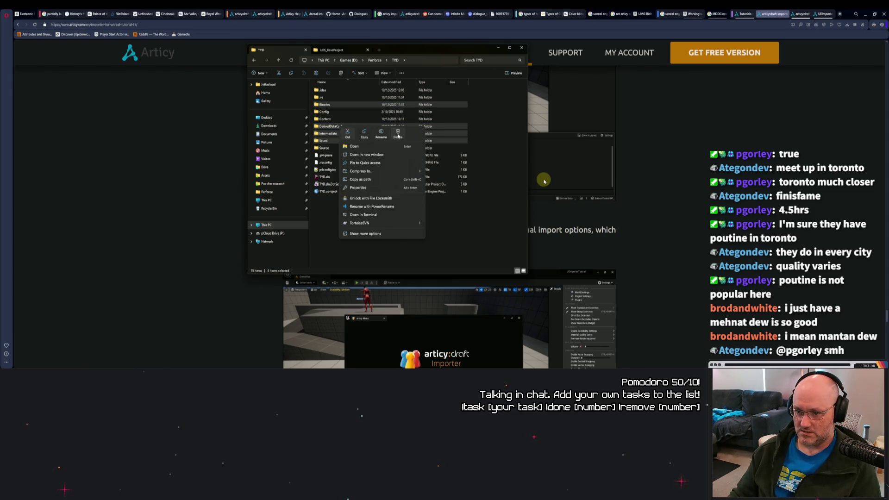
left_click(397, 134)
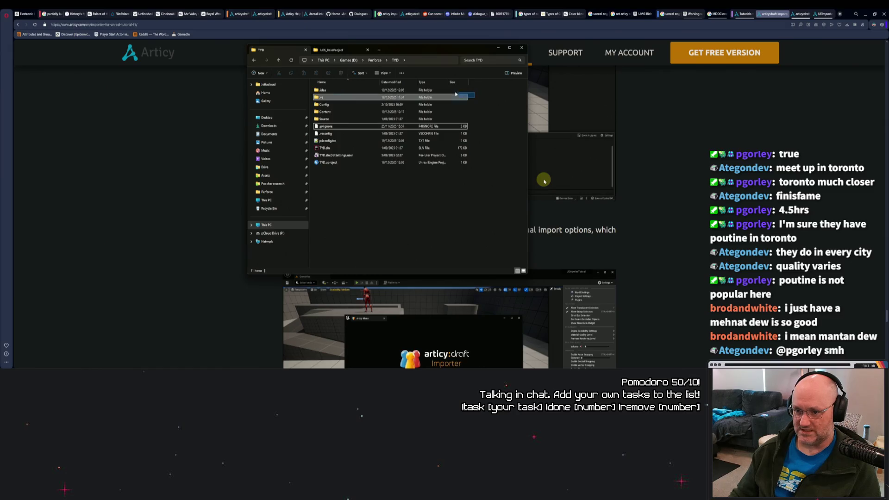
Step: Delete the .idea and .vs folders, then launch TYD.uproject
left_click(324, 90)
left_click(324, 98, "shift")
right_click(337, 93)
left_click(397, 98)
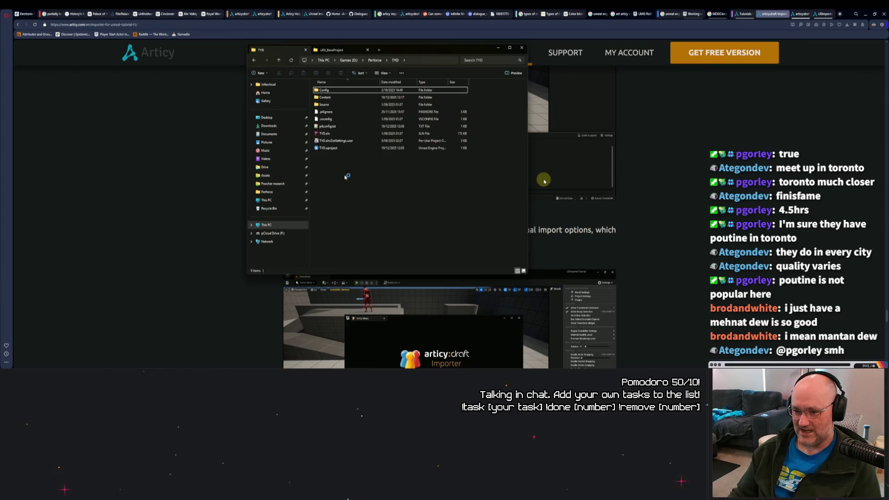
left_click(333, 148)
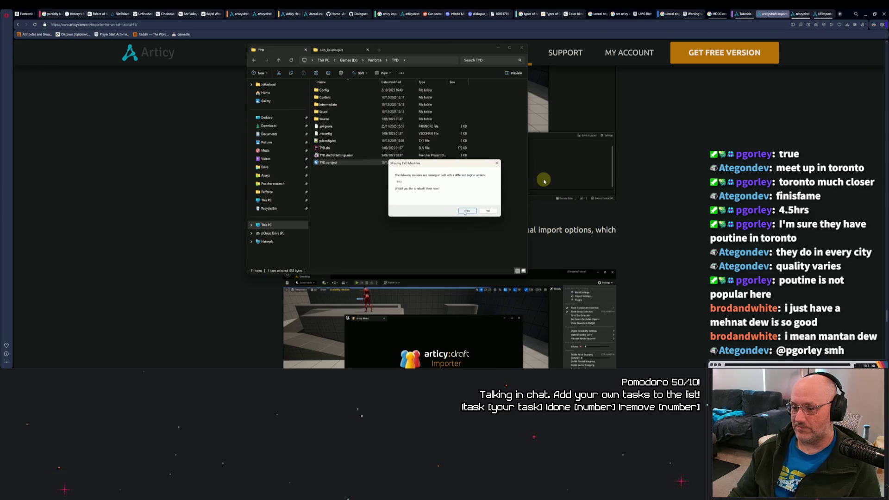
Step: Accept rebuilding the missing TYD modules, acknowledge the compile error, and reselect TYD.uproject to reopen it
left_click(467, 210)
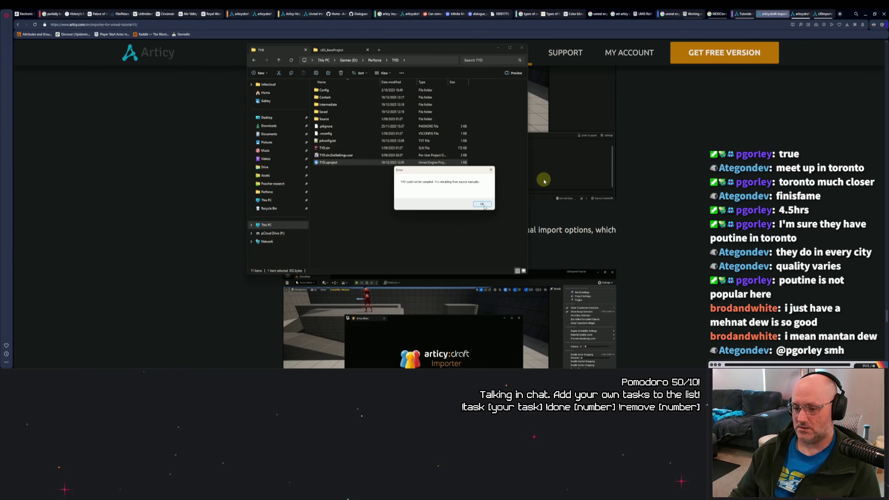
left_click(483, 205)
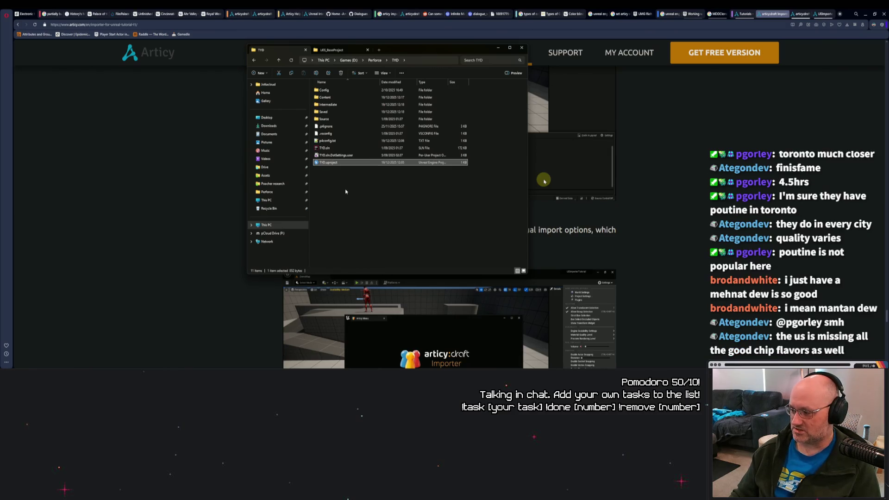
left_click(345, 191)
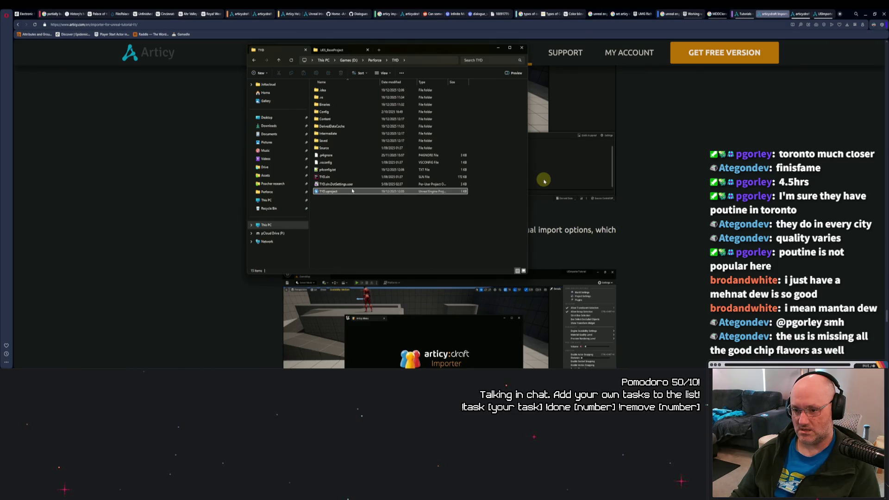
left_click(328, 193)
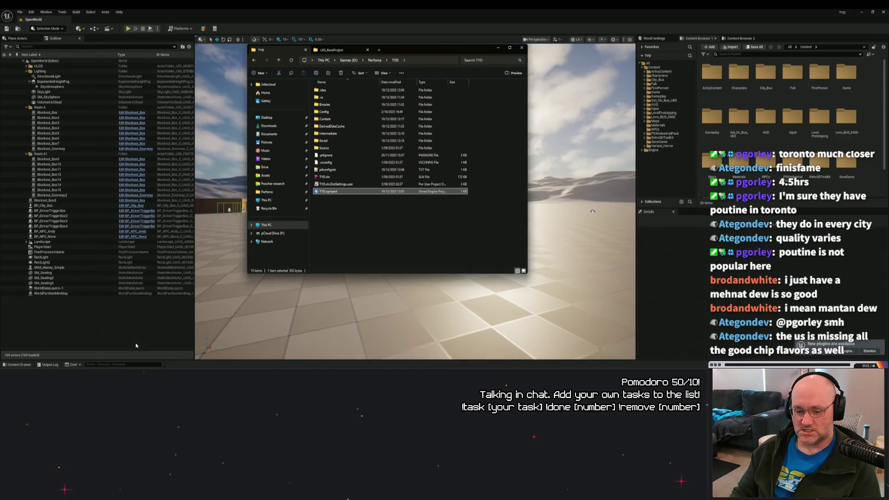
Step: Check in Plugins that the installed ArticyXImporter is version 1.4.2
left_click(849, 351)
left_click(271, 100)
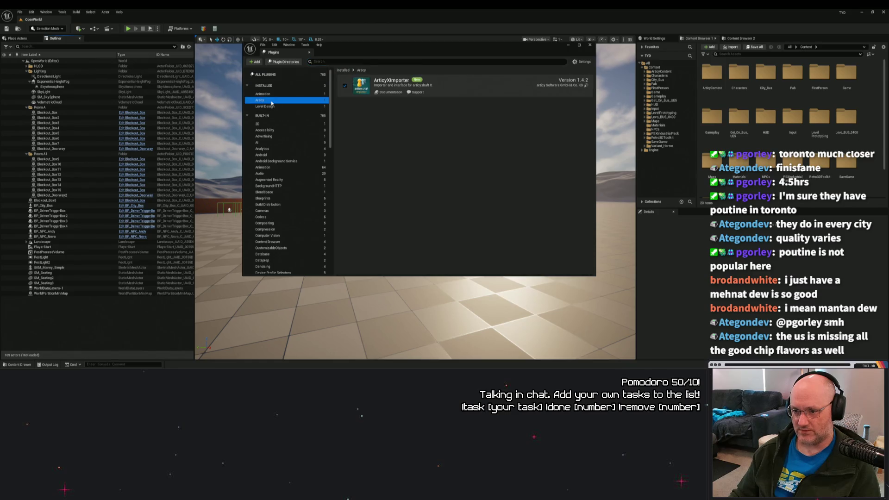
left_click(590, 45)
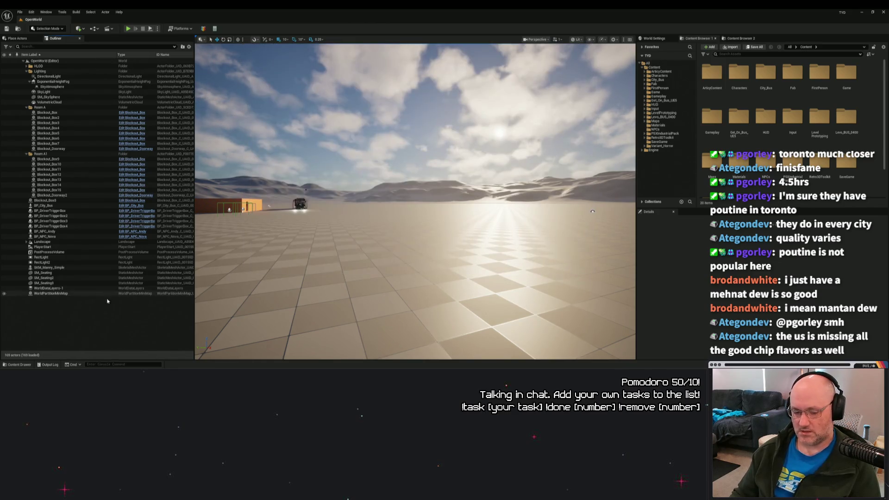
Step: Select Perforce in the Revision Control login, view its log, then disable revision control
left_click(18, 365)
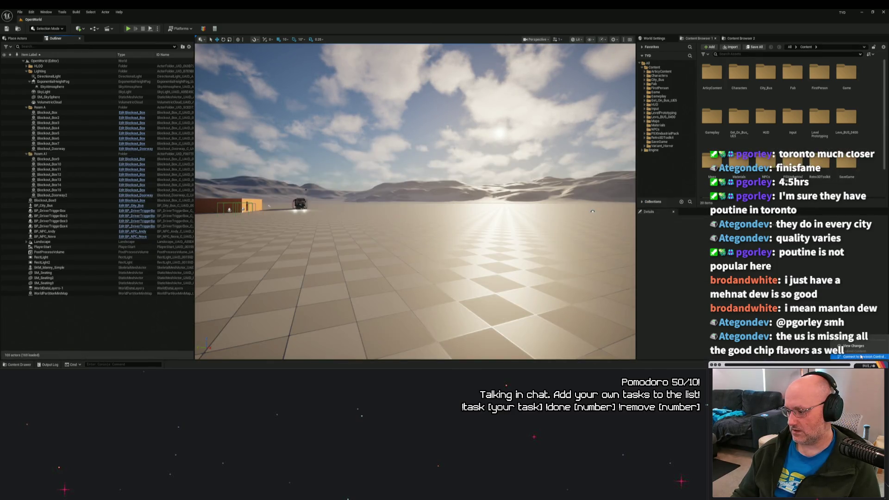
left_click(463, 177)
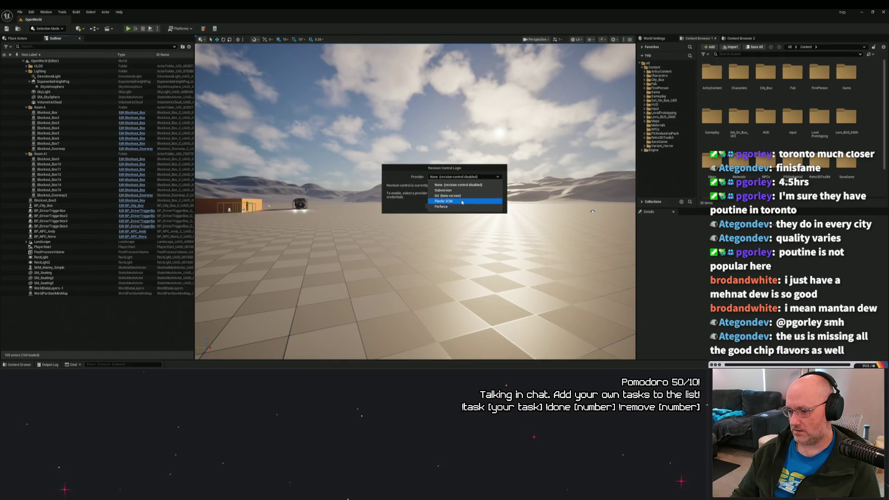
left_click(461, 204)
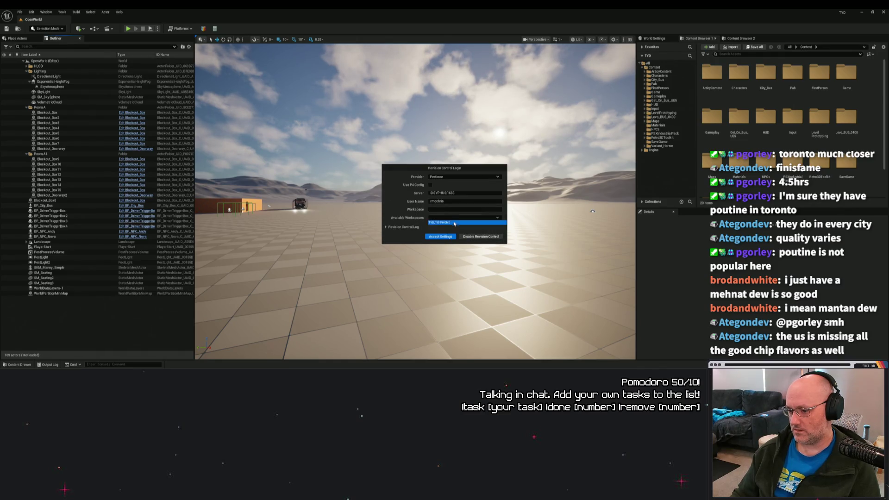
left_click(456, 226)
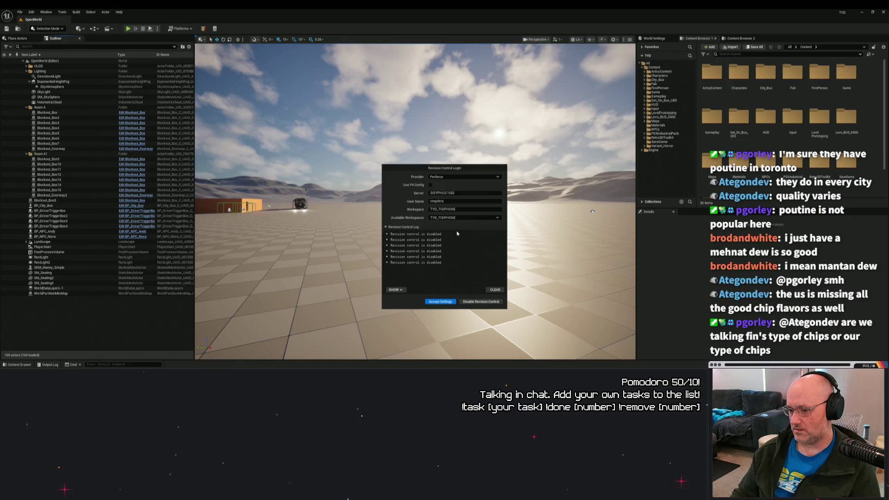
left_click(481, 302)
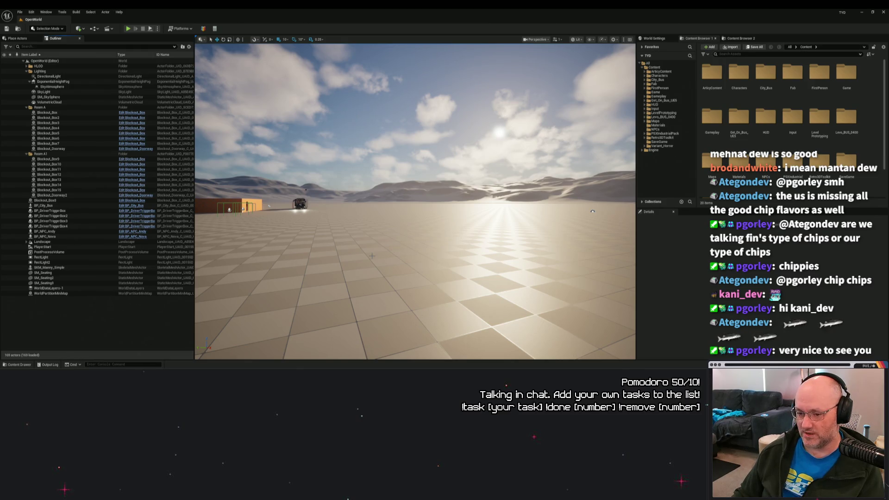
mouse_move(575, 356)
left_mouse_down()
mouse_move(519, 325)
mouse_move(518, 357)
mouse_move(518, 338)
left_mouse_up()
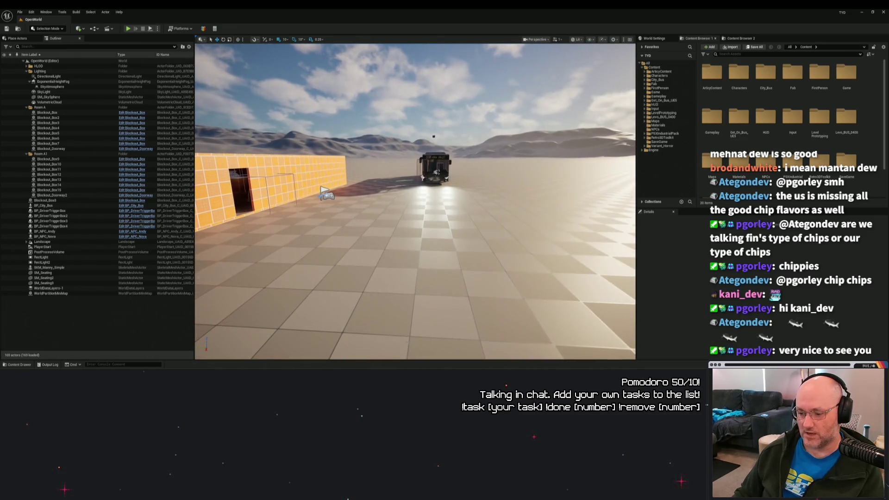
Step: Show the project's Content folders in the drawer, then open the articy:draft importer
left_click(19, 364)
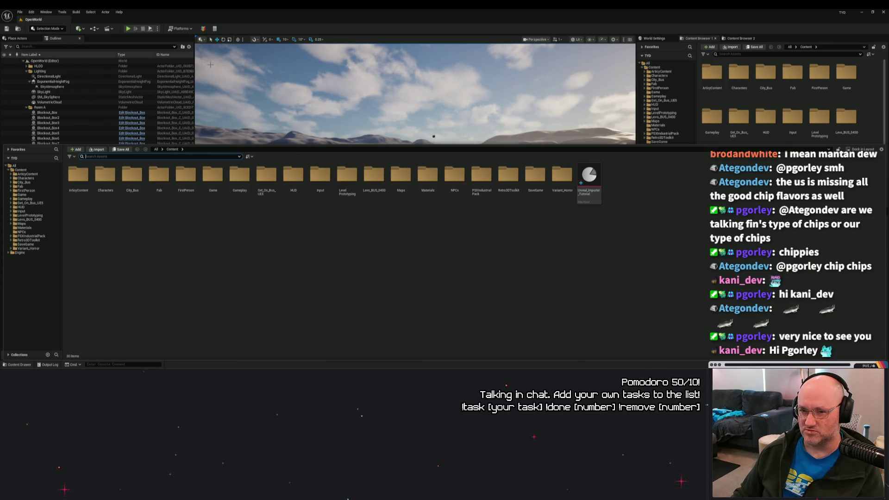
left_click(202, 28)
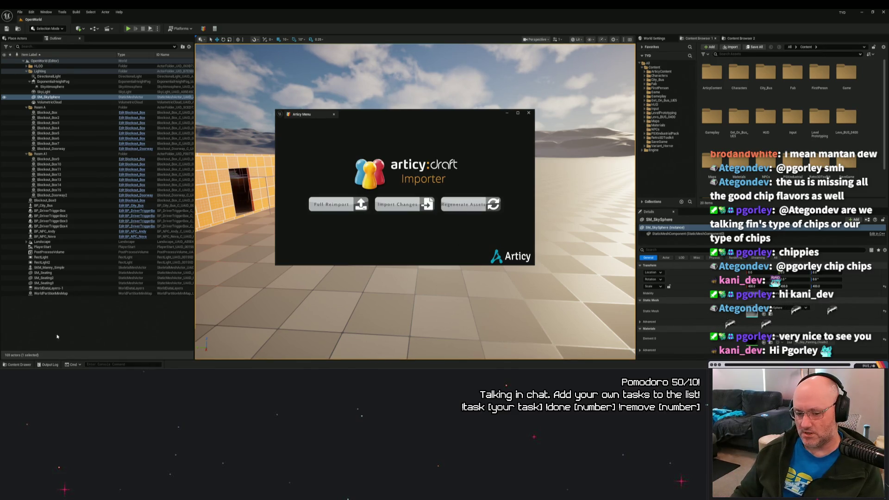
Step: Close the Articy Menu and browse the Content Drawer to the top-level Content folder
left_click(19, 364)
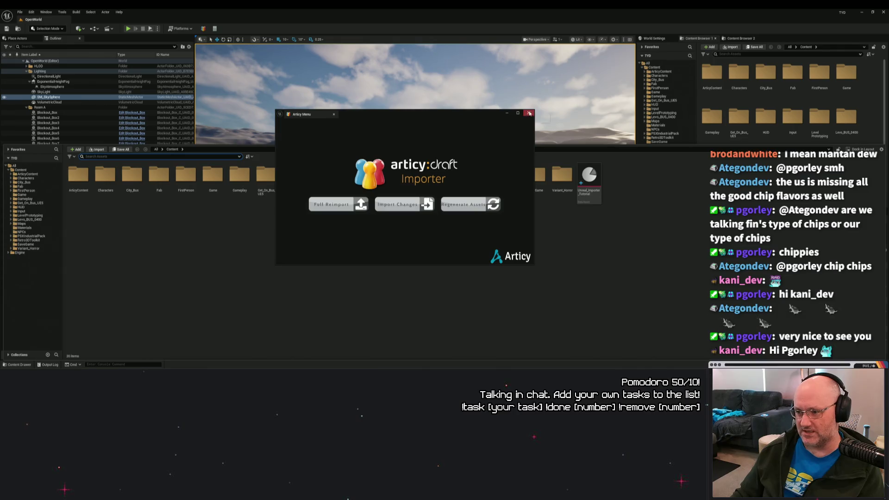
left_click(528, 113)
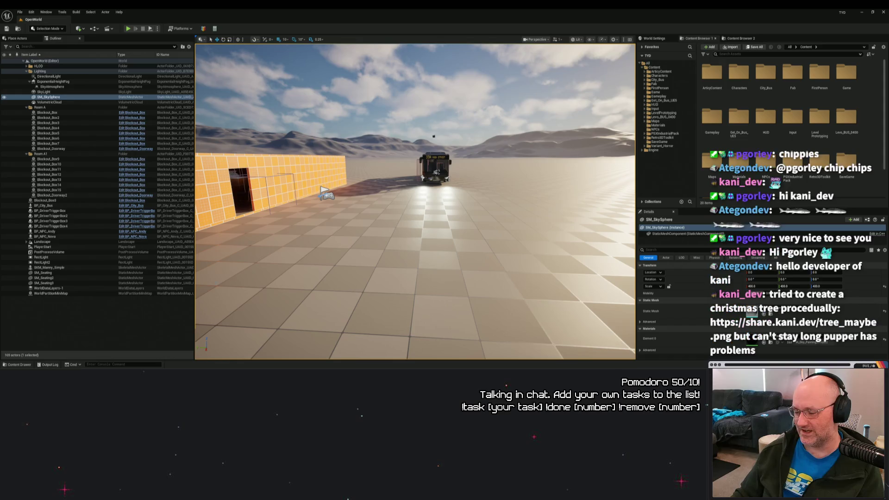
left_click(19, 365)
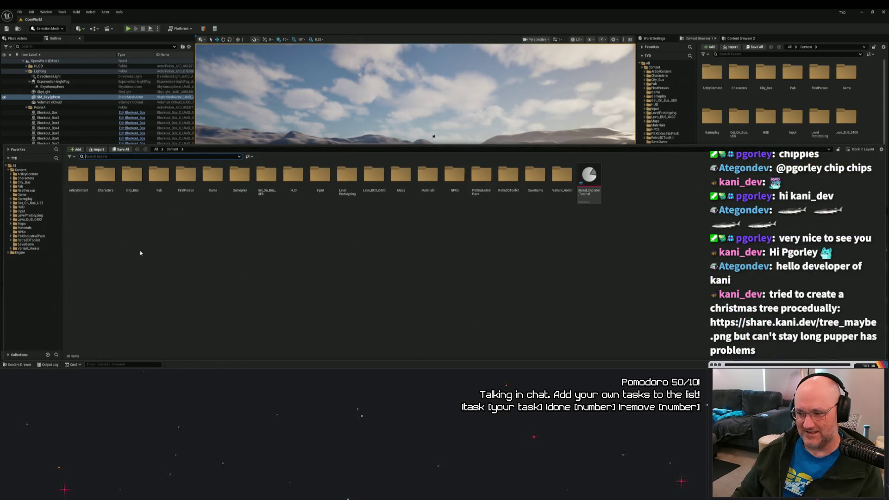
left_click(21, 170)
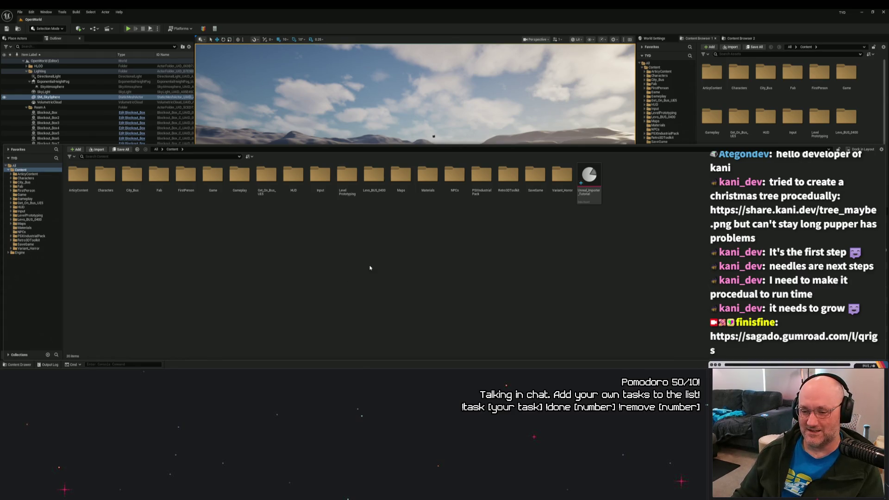
Step: Open the Content Drawer and navigate into Gameplay/GameplaySystems to list its seven assets
left_click_drag(463, 125, 528, 199)
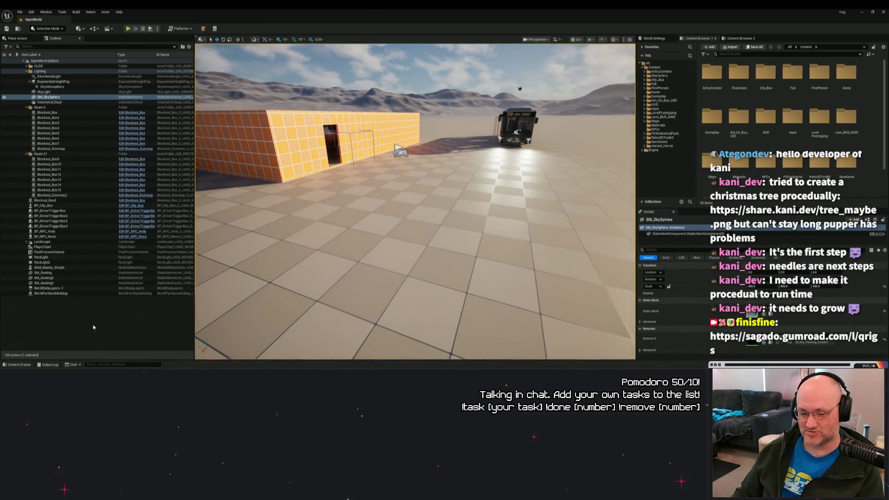
left_click(16, 364)
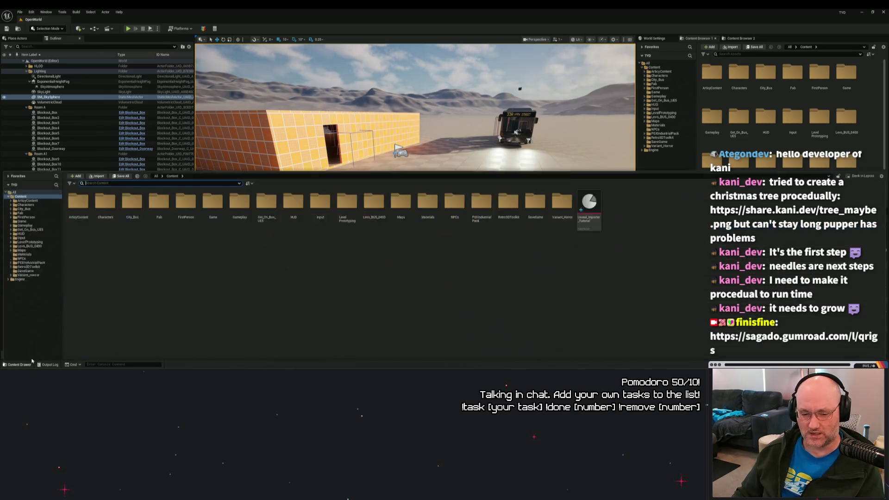
double_click(237, 177)
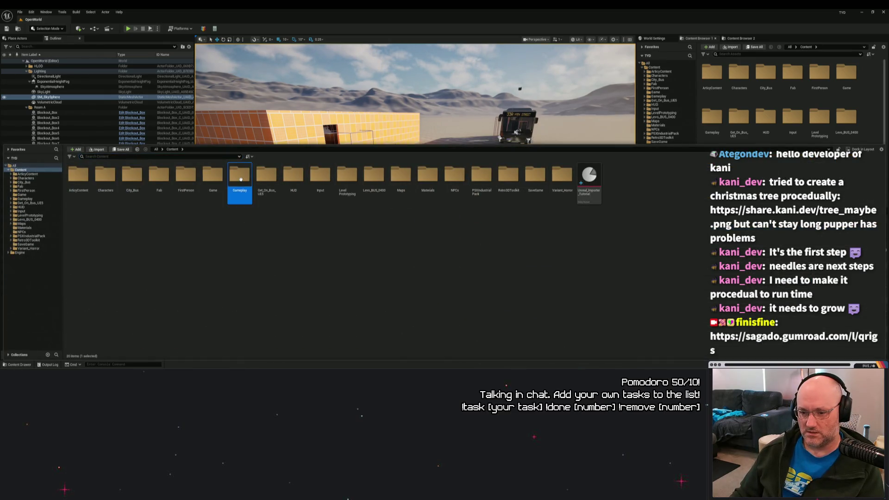
left_click(188, 178)
double_click(188, 179)
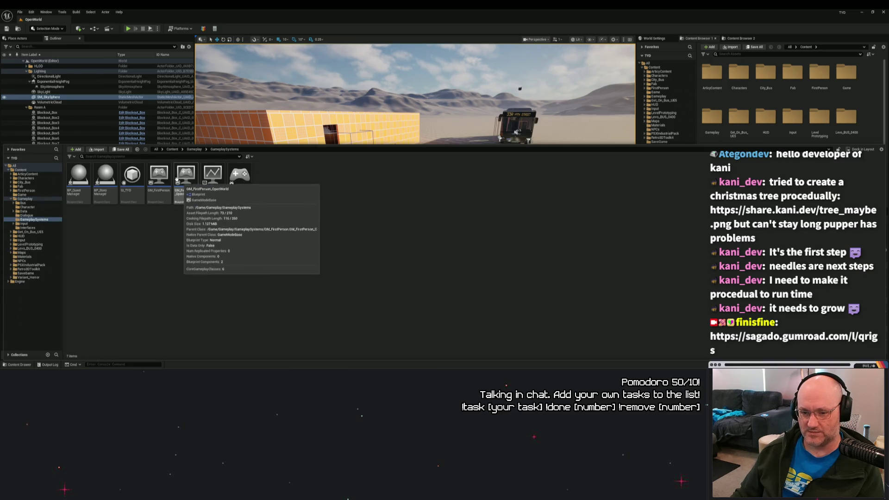
Step: Open GM_FirstPerson_OpenWorld and review the ArticyFlowPlayer's Start On assets and articy node classes
double_click(186, 176)
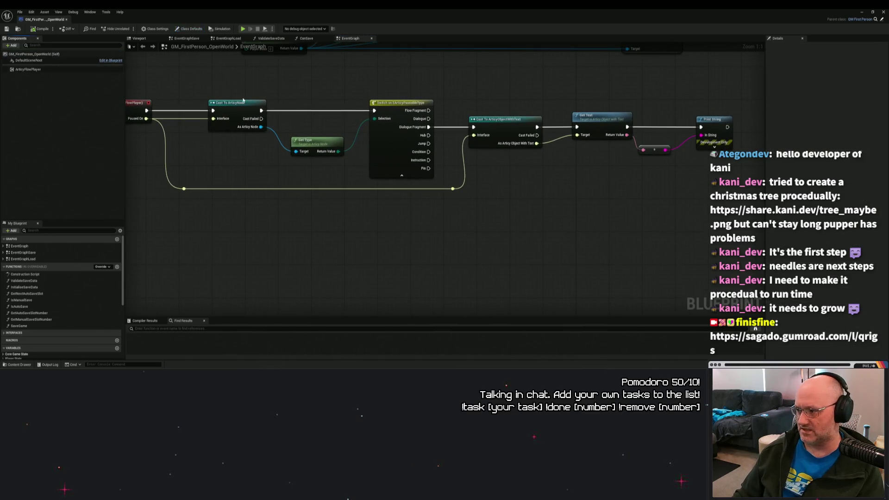
left_click(66, 69)
left_click(858, 148)
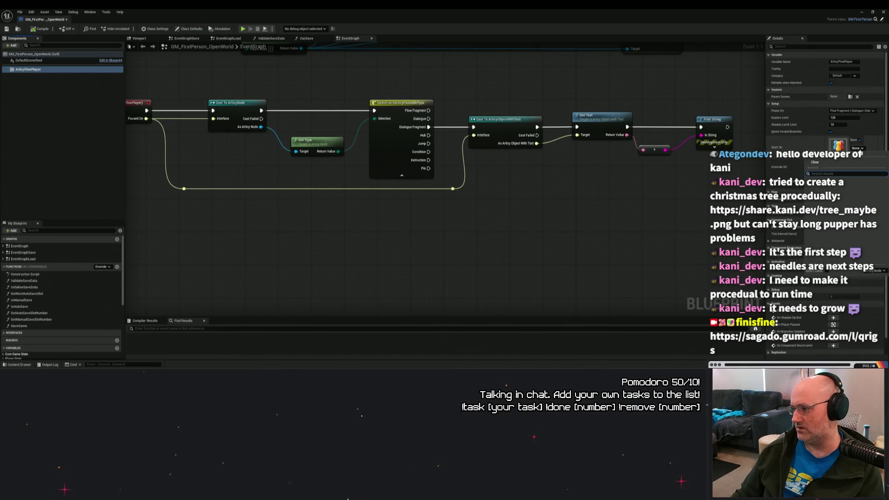
left_click(873, 270)
key("Escape")
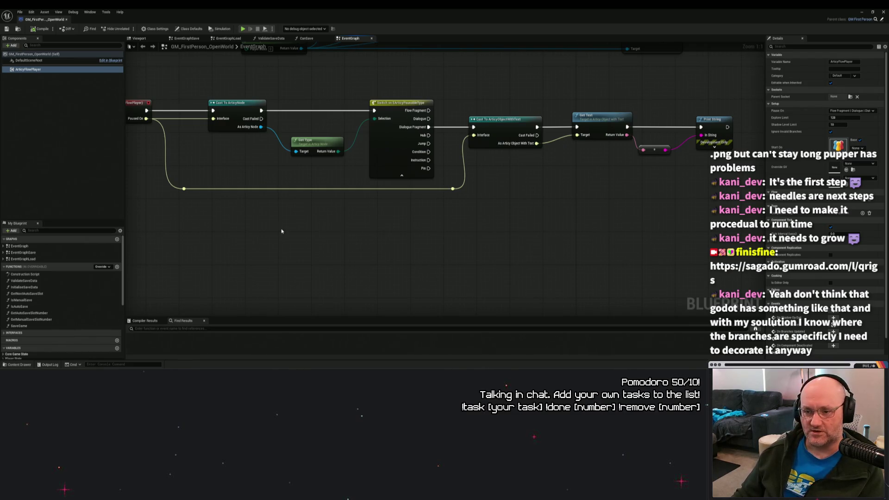
Step: Browse the event graph, recheck Start On choices, then view the tutorial project's ArticyContent/Generated assets
scroll(343, 234, "down", 5)
mouse_move(385, 215)
left_mouse_down()
mouse_move(576, 199)
mouse_move(591, 218)
mouse_move(597, 213)
left_mouse_up()
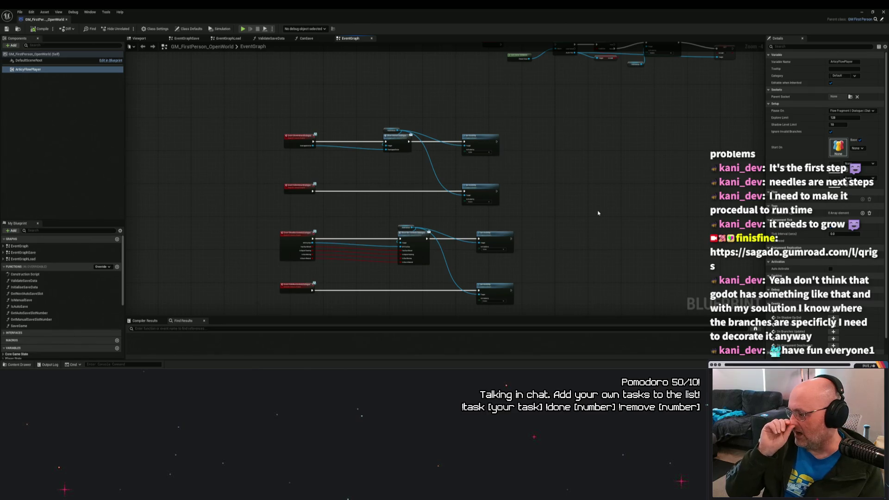
scroll(555, 236, "up", 2)
left_click_drag(610, 201, 579, 193)
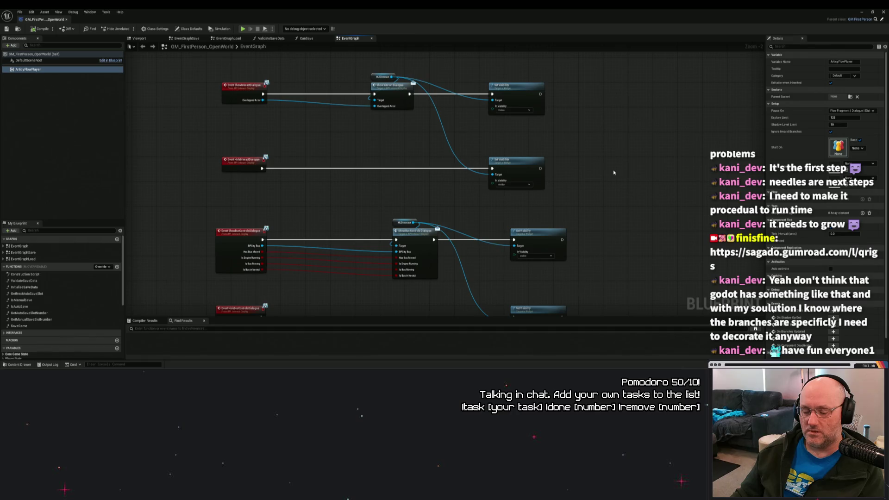
left_click(857, 148)
left_click(663, 179)
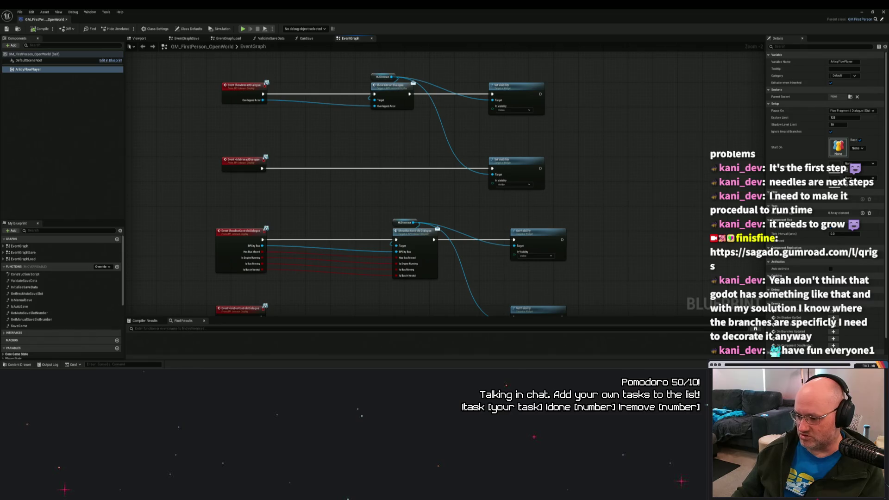
key("alt+Tab")
left_click(19, 364)
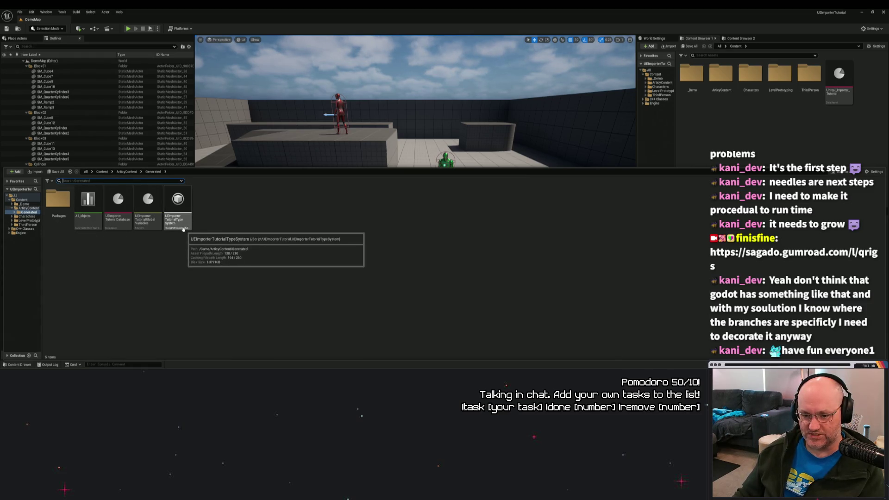
Step: After checking the Packages folder, delete the Unreal_Importer_Tutorial asset in the Content Browser
double_click(71, 228)
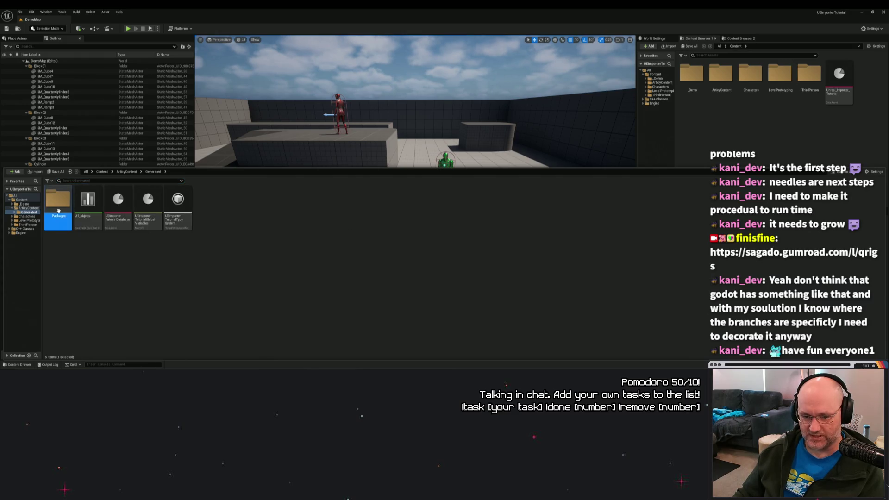
left_click(153, 172)
key("alt+Tab")
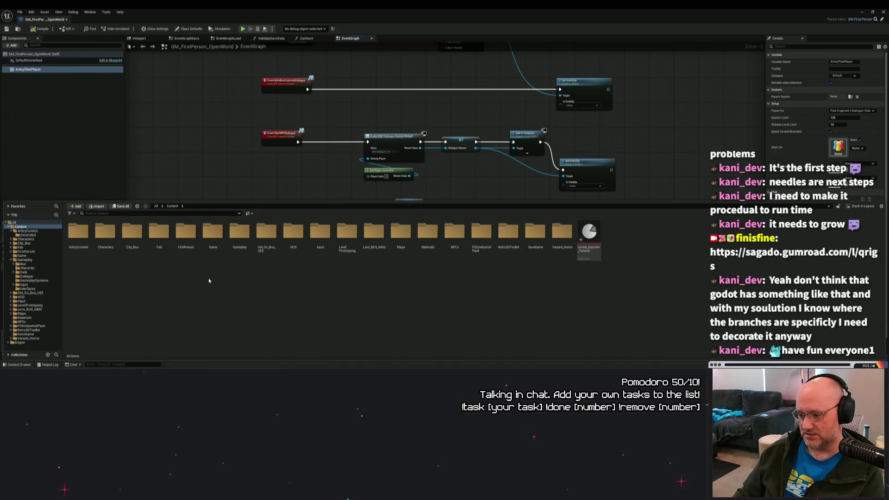
right_click(589, 239)
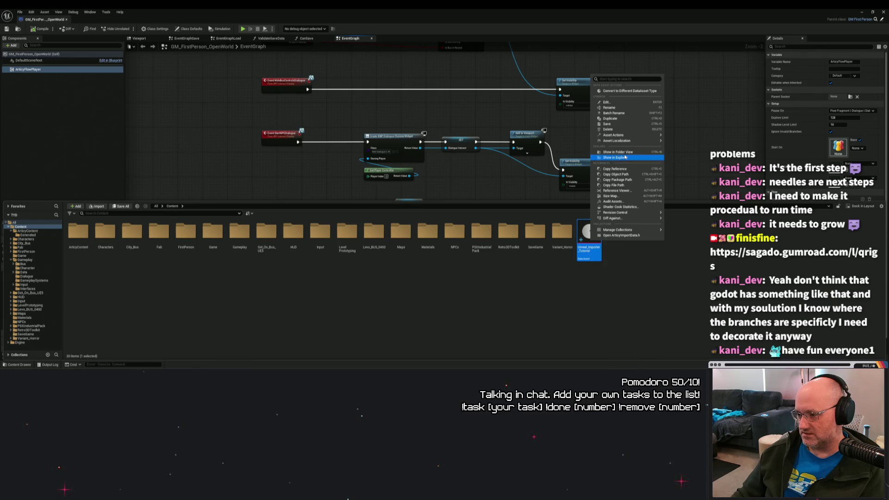
left_click(608, 129)
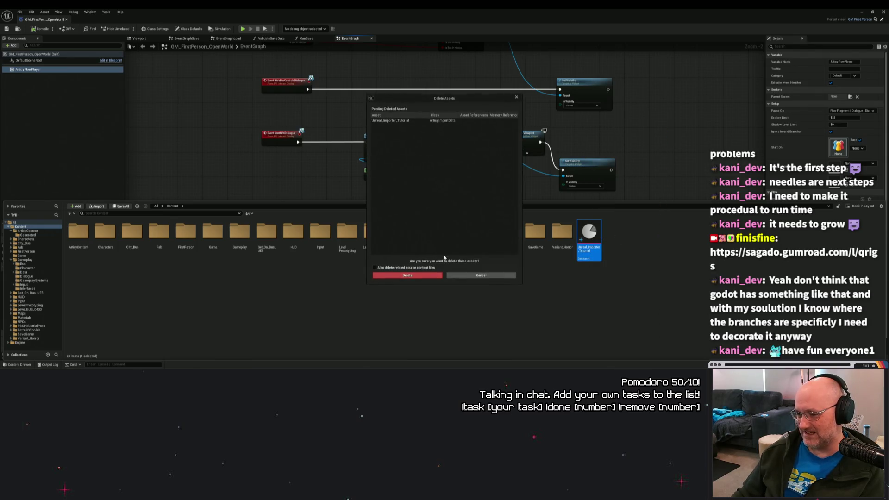
left_click(416, 275)
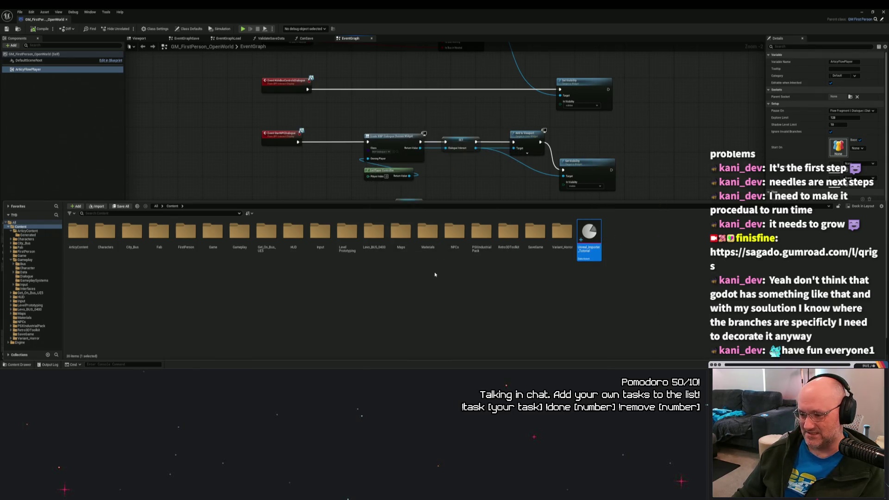
Step: Try deleting the ArticyContent folder, browse the Engine folder, then close the blueprint editor
right_click(77, 236)
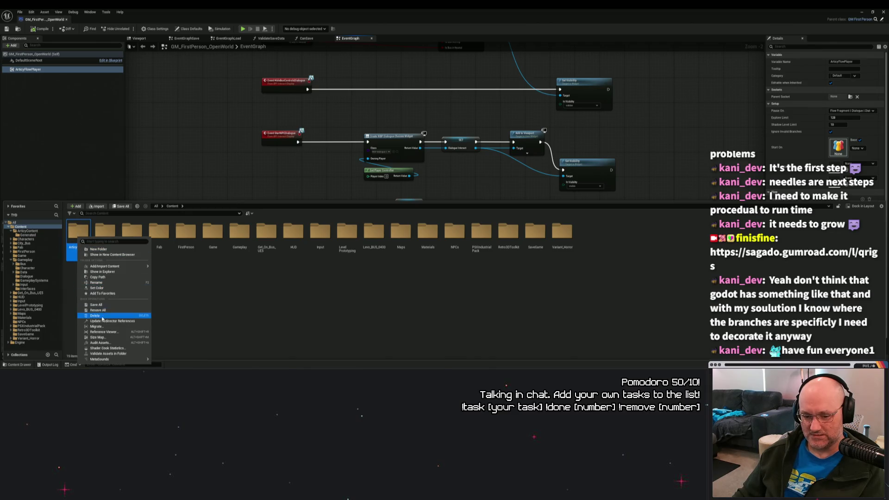
left_click(103, 316)
left_click(119, 326)
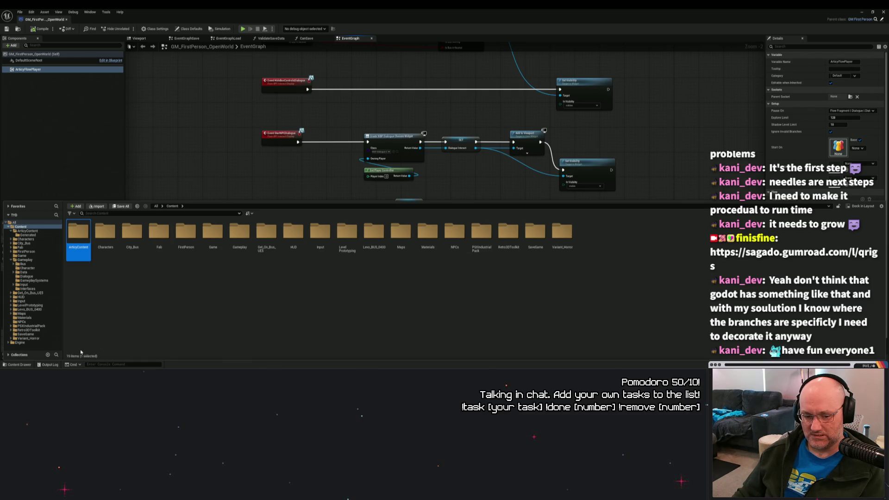
left_click(83, 284)
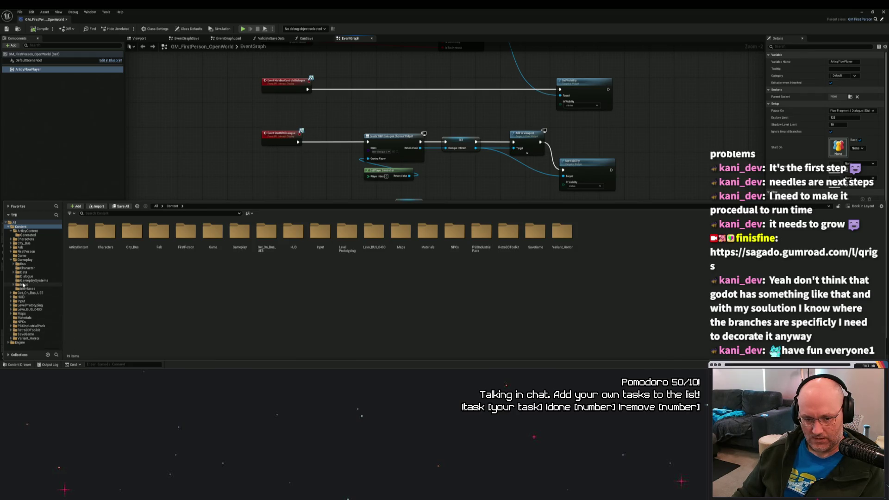
left_click(8, 343)
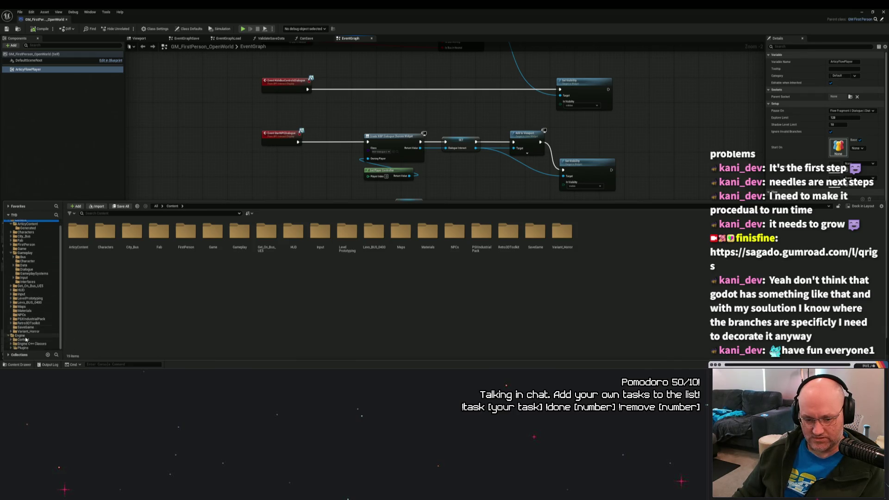
left_click(24, 343)
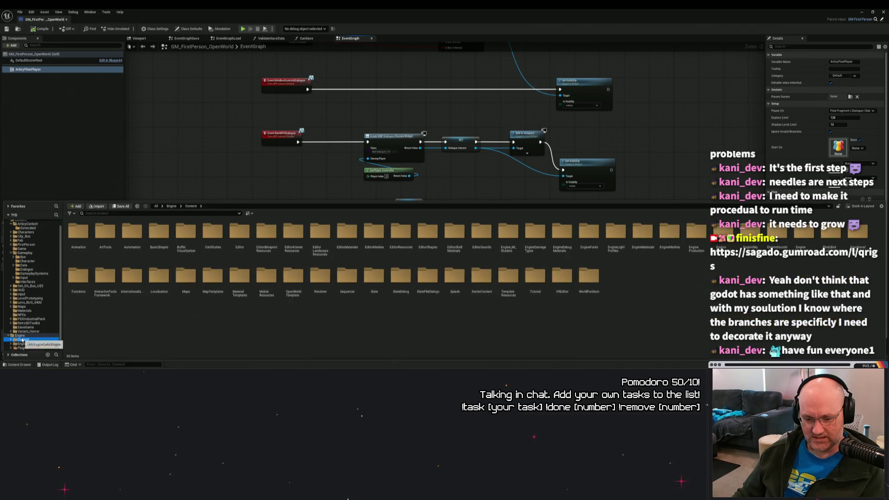
left_click(20, 335)
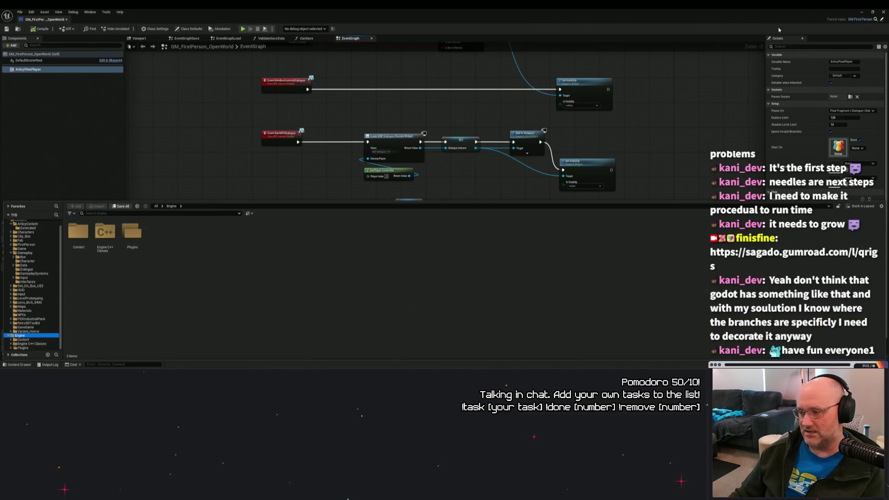
left_click(883, 12)
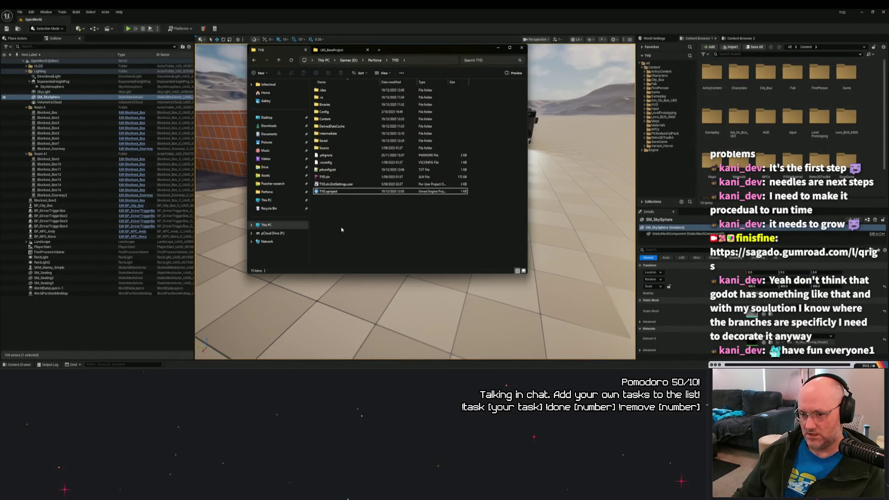
Step: Create a new folder named 'Temp' in the Perforce folder
right_click(341, 229)
left_click(375, 60)
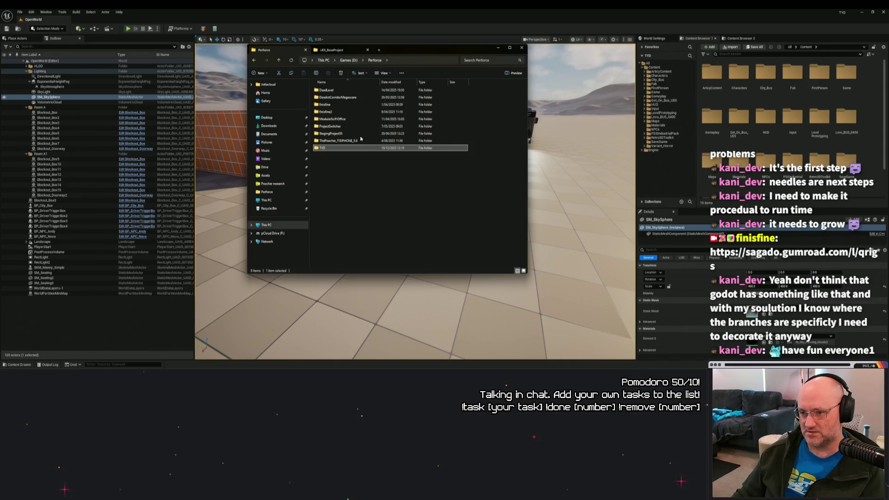
right_click(345, 181)
mouse_move(407, 228)
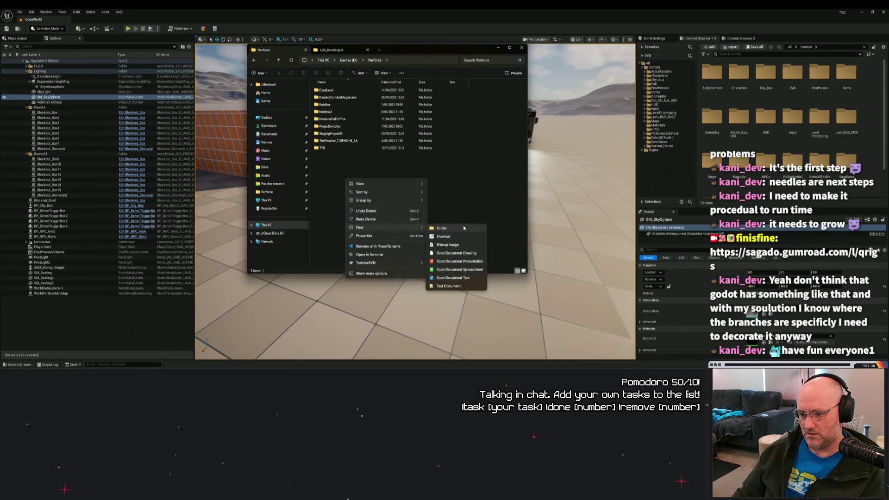
left_click(464, 229)
type("Temp")
left_click(343, 148)
Step: In TYD, select .idea, .vs, Binaries, DerivedDataCache, Intermediate and Saved, and cut them
double_click(343, 149)
left_click(325, 89)
left_click(324, 98, "shift")
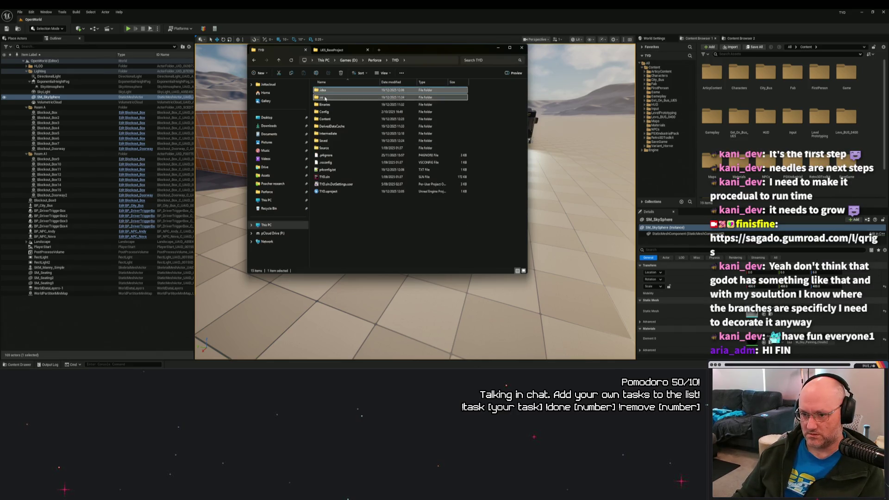
left_click(326, 112, "ctrl")
left_click(325, 105, "ctrl")
left_click(327, 112, "ctrl")
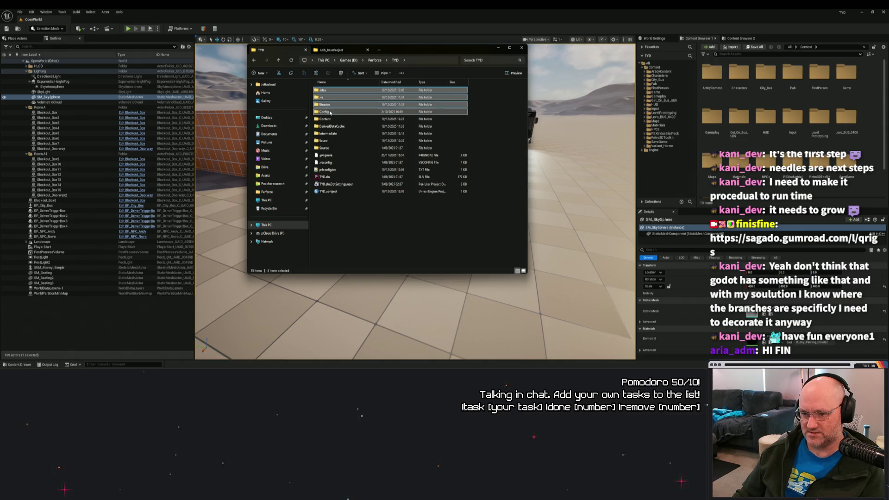
left_click(332, 126, "ctrl")
left_click(329, 134, "ctrl")
left_click(325, 141, "ctrl")
right_click(335, 134)
key("Escape")
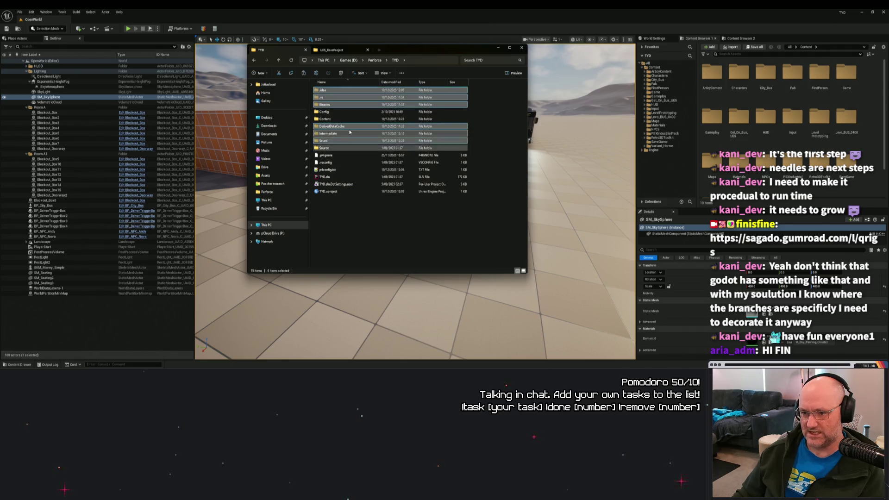
Step: Paste the cut folders into Perforce\Temp, which stalls on the in-use Saved folder
left_click(370, 61)
right_click(333, 211)
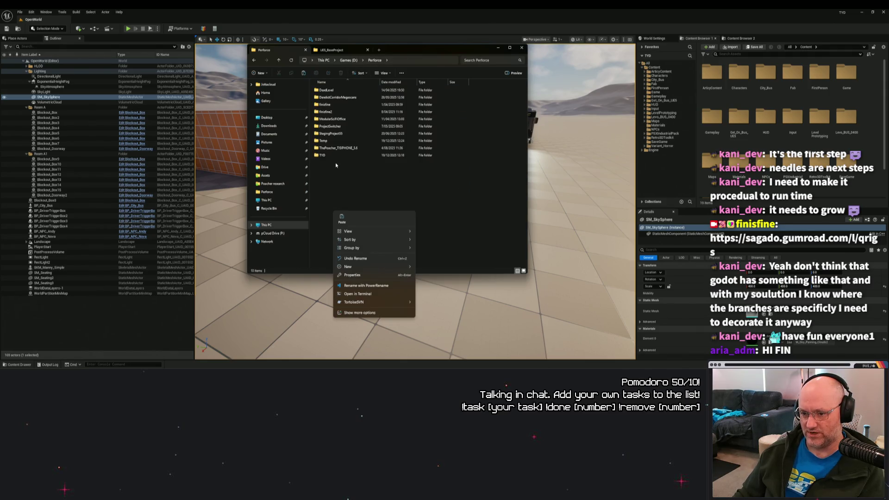
left_click(326, 144)
double_click(326, 144)
right_click(330, 142)
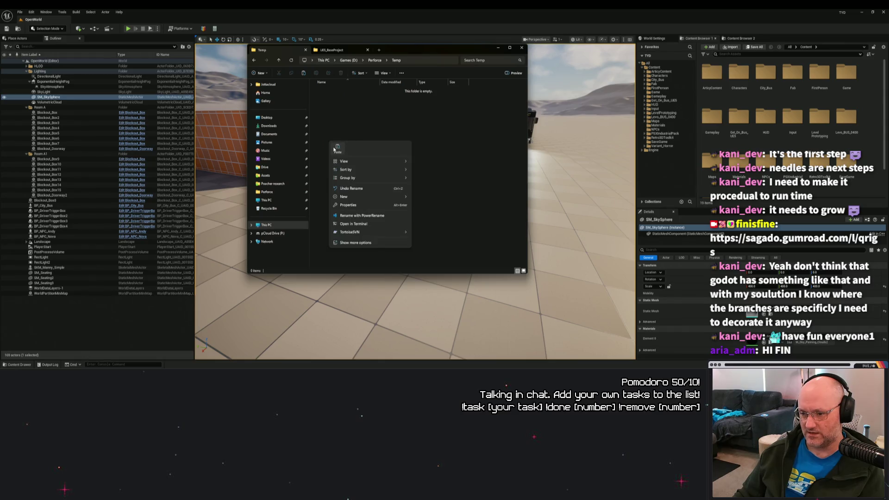
key("Escape")
key("ctrl+v")
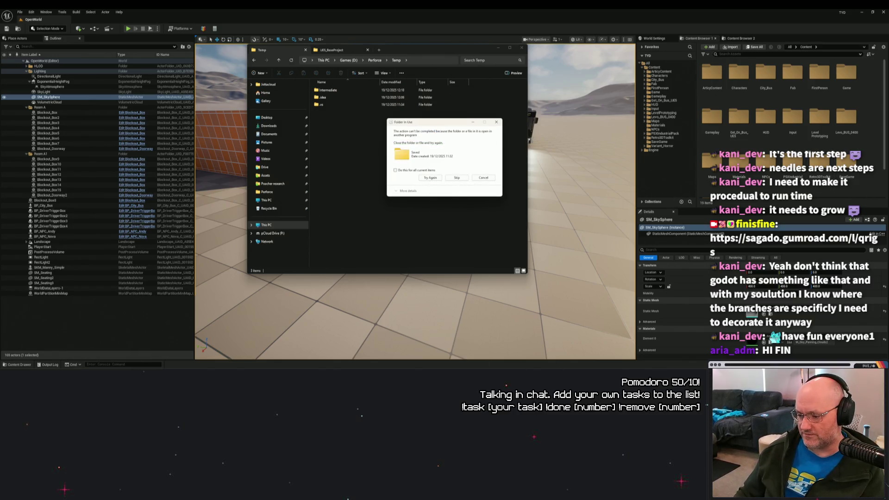
left_click(464, 326)
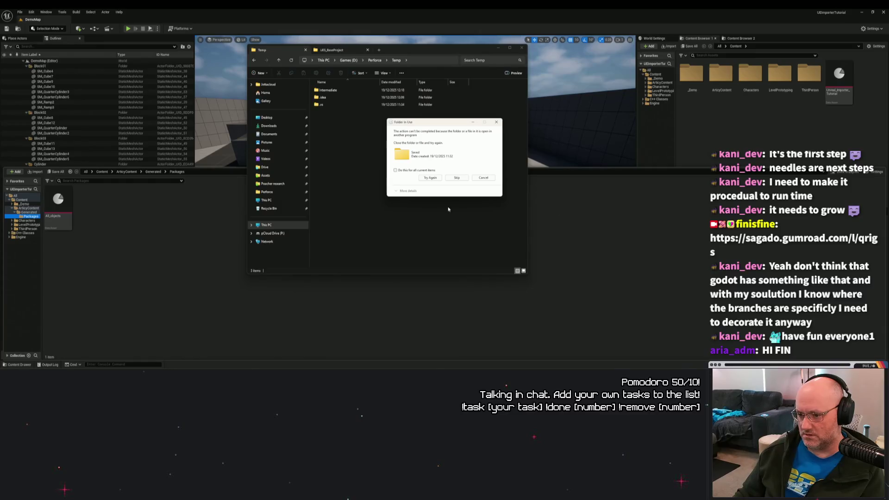
Step: Retry moving the in-use Saved folder three times from the Folder In Use dialog
left_click(430, 178)
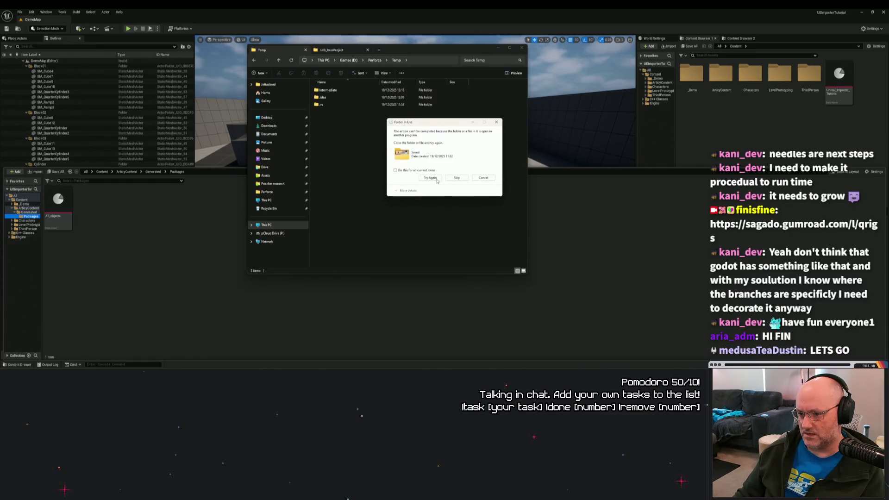
left_click(430, 178)
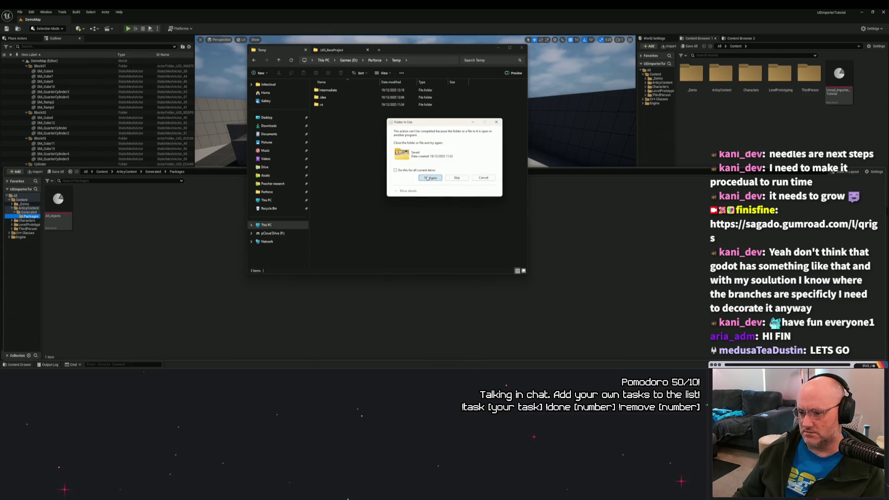
left_click(430, 178)
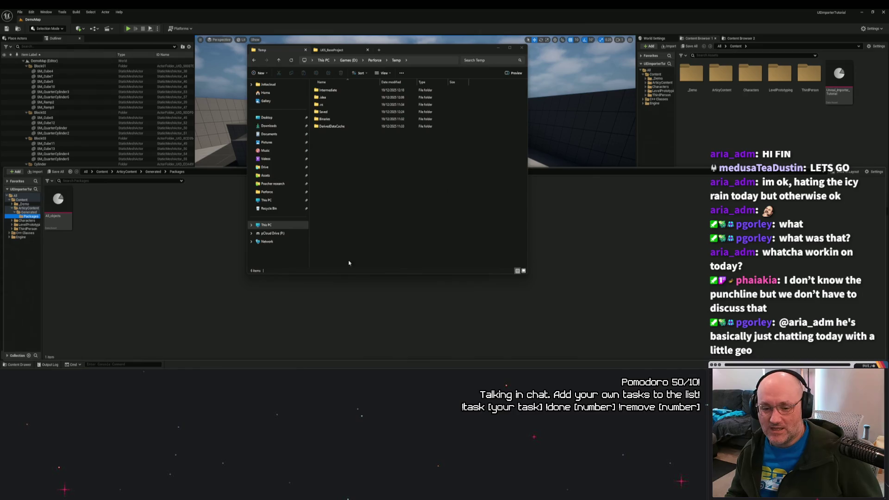
Step: Go to Perforce, open the TYD folder and launch TYD.uproject
left_click(375, 60)
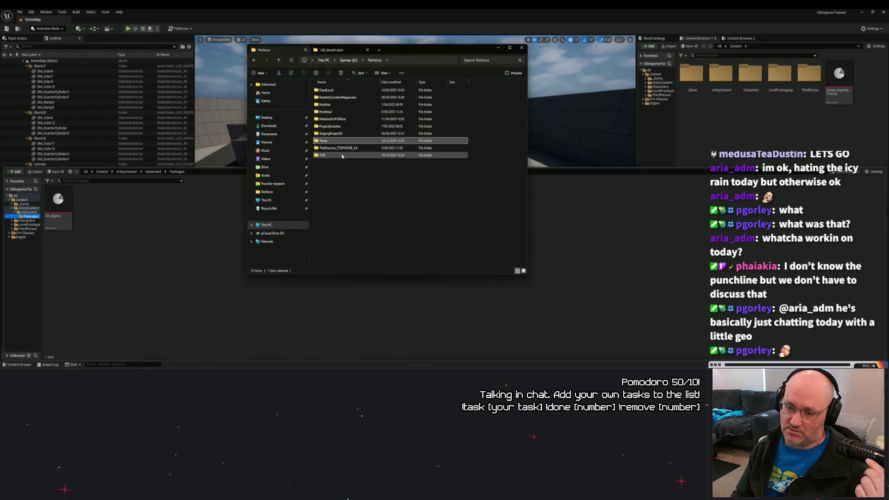
double_click(345, 155)
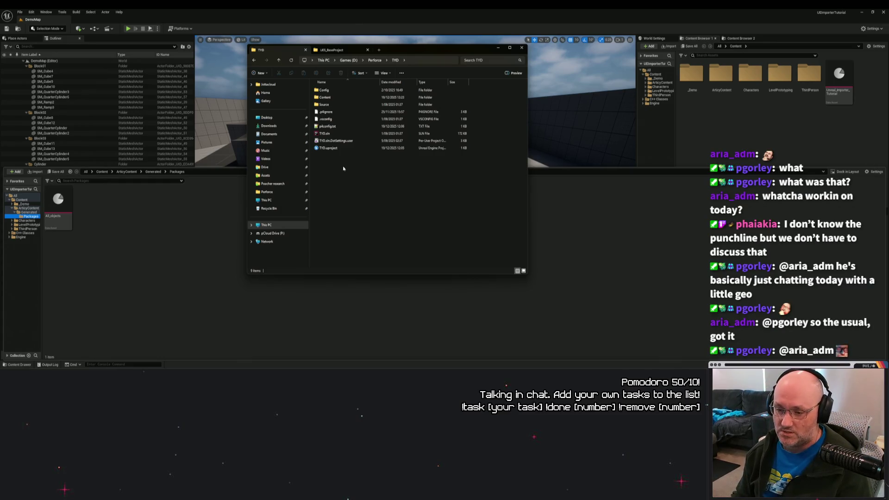
double_click(332, 149)
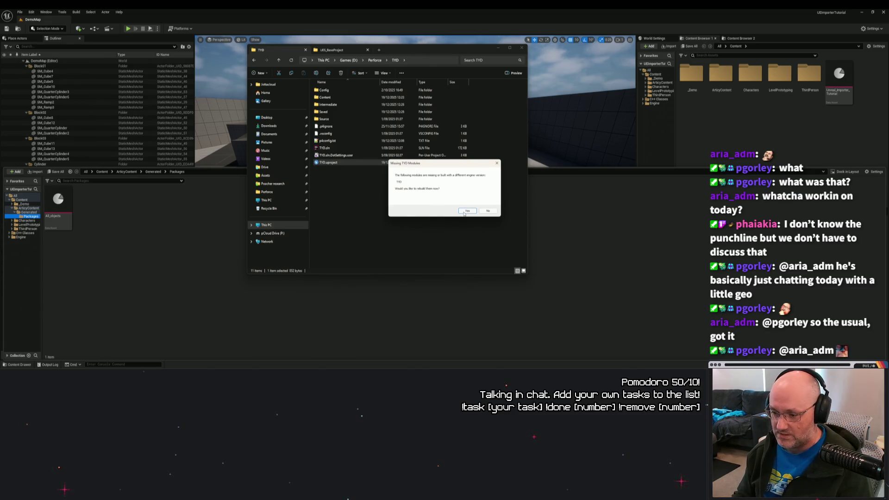
Step: Accept rebuilding the missing TYD modules and show the build log while it compiles
left_click(464, 213)
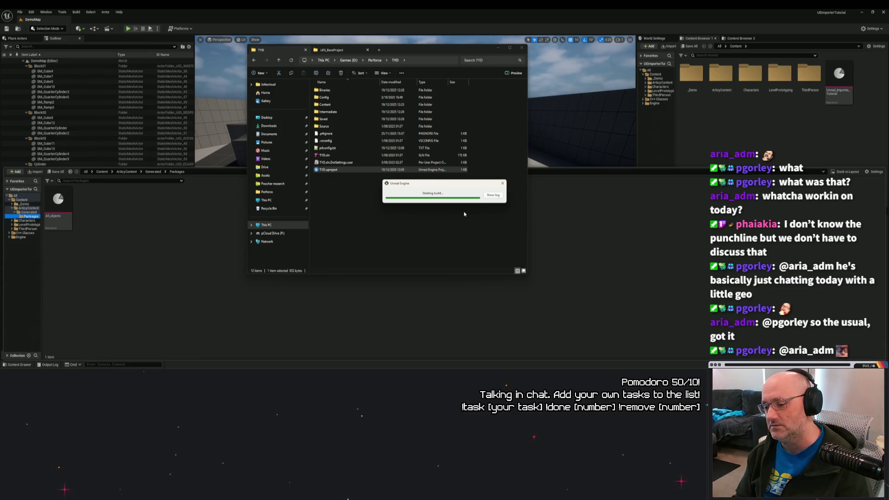
left_click(494, 196)
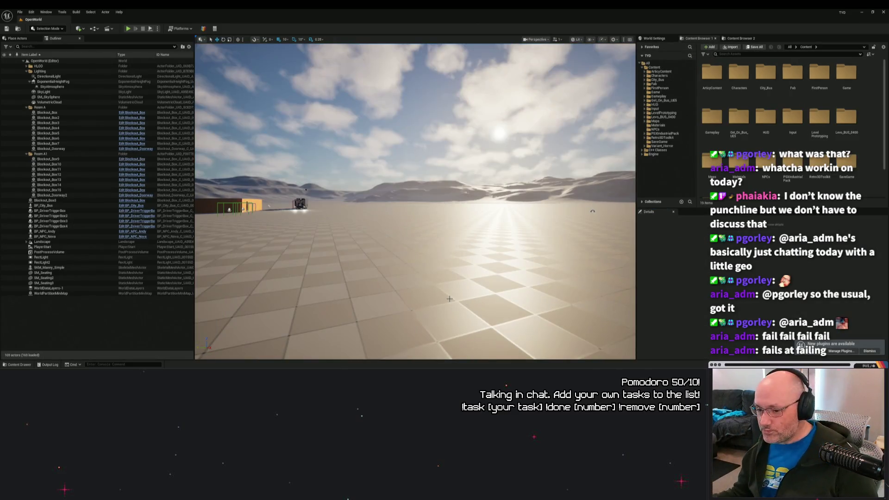
Step: Review the newly available plugins list, close it, and fly the camera over the house and bus
left_click(841, 351)
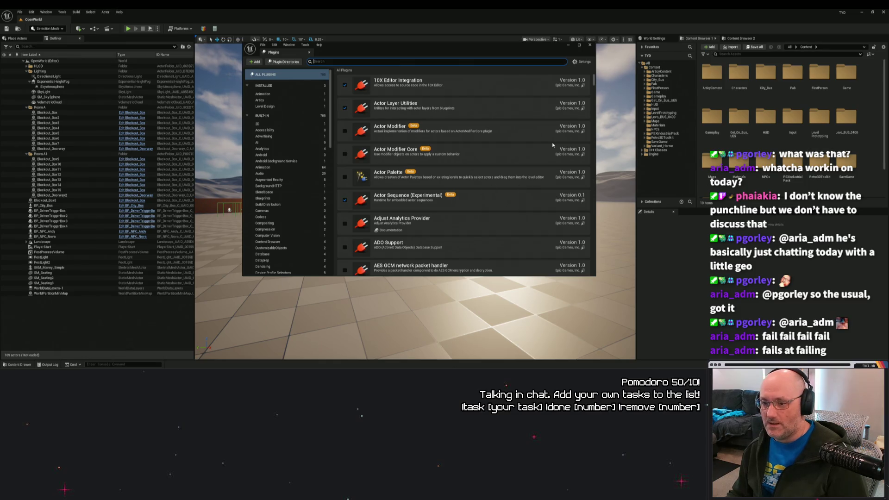
left_click(590, 44)
key("w")
key("e")
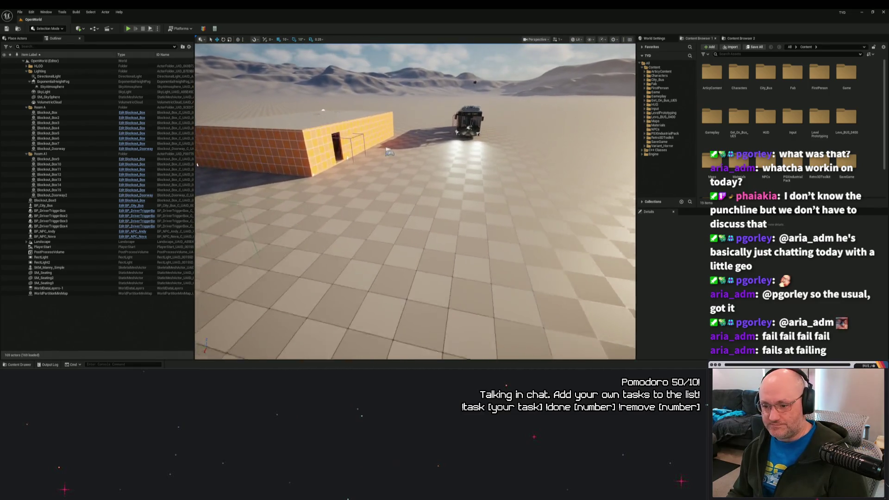
Step: Play from beside the house, walk into the red-grid room, talk to the sphere NPC, then stop
right_click(419, 84)
left_click(425, 248)
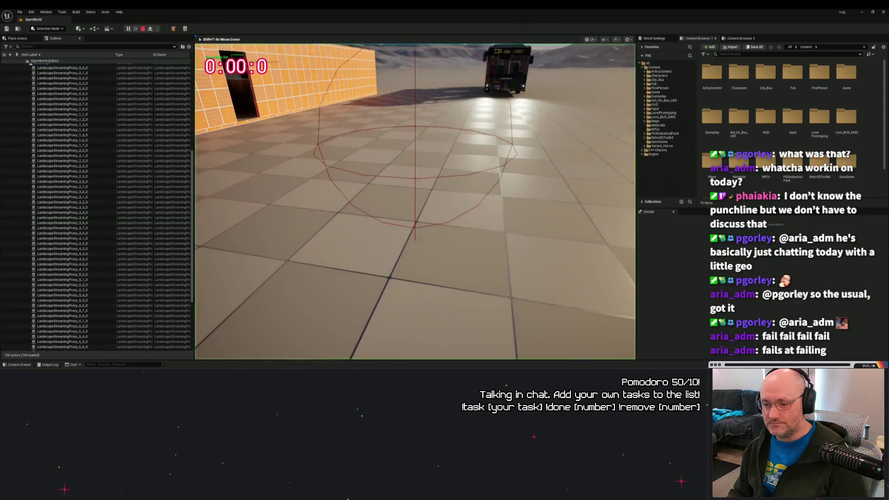
key("w")
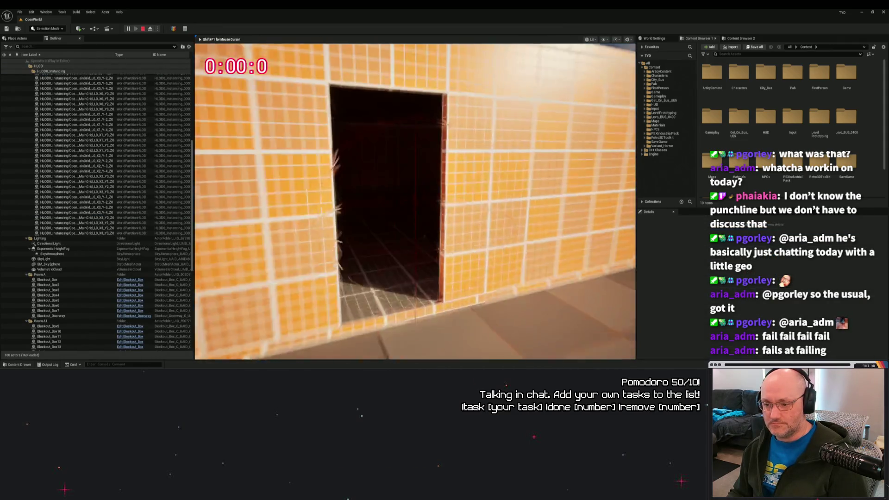
key("w")
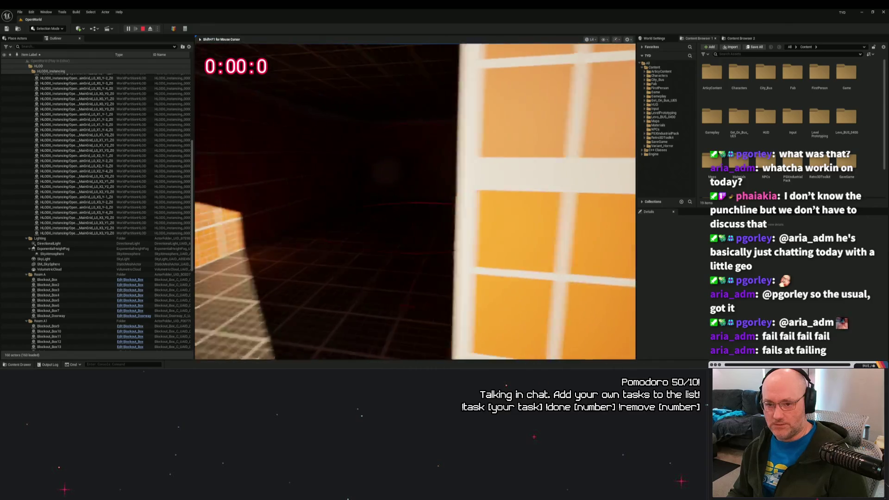
key("w")
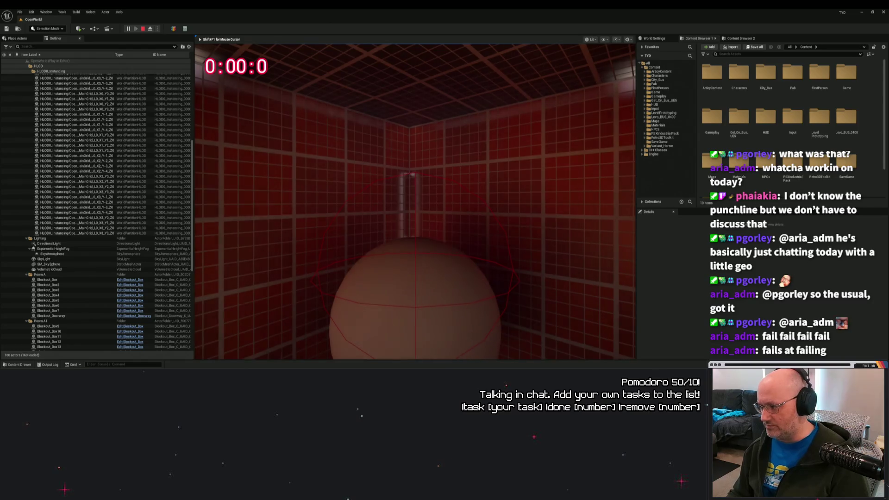
key("f")
left_click(252, 286)
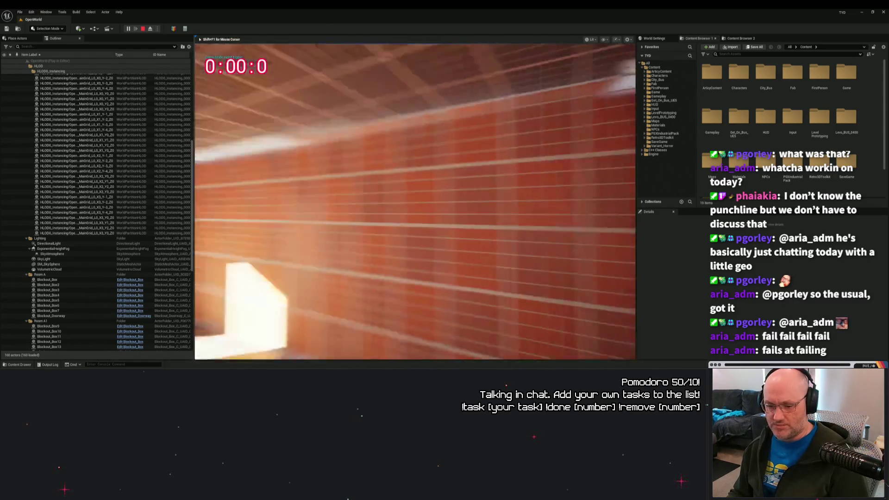
key("Escape")
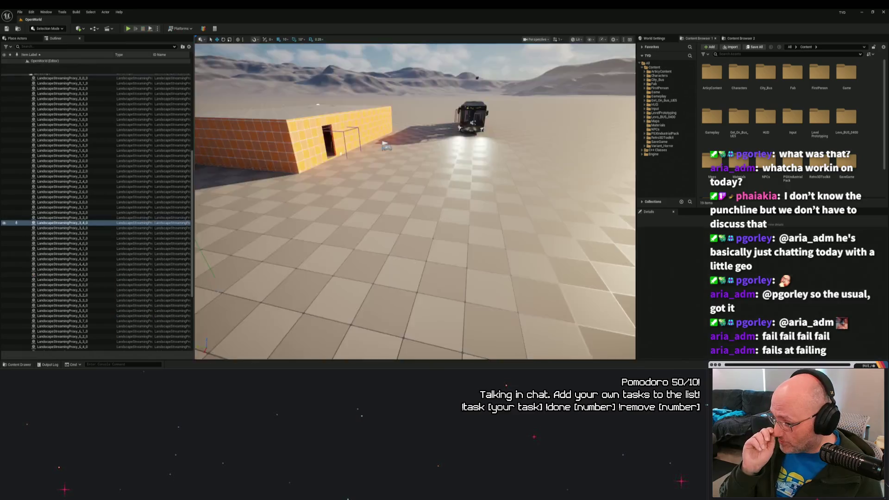
left_click(217, 289)
mouse_move(218, 289)
left_mouse_down()
mouse_move(215, 232)
mouse_move(200, 218)
left_mouse_up()
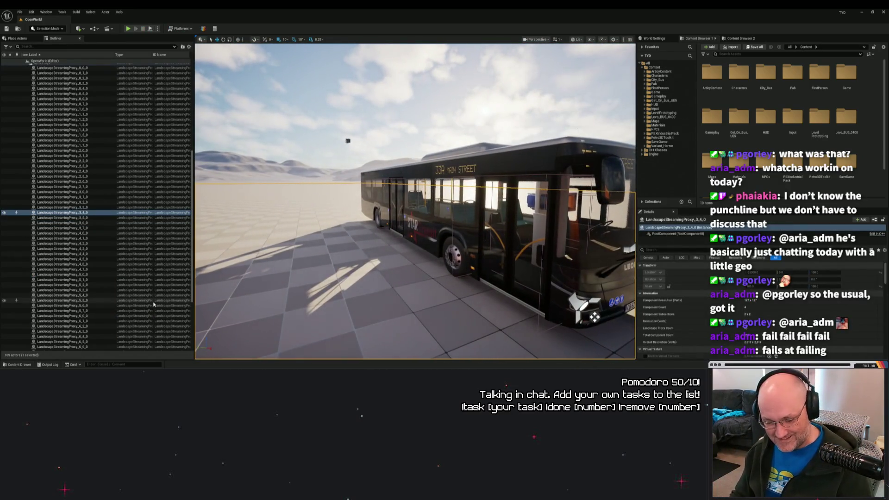
Step: In the Content Drawer, check ArticyContent\Generated, then delete the ArticyContent folder
left_click(18, 364)
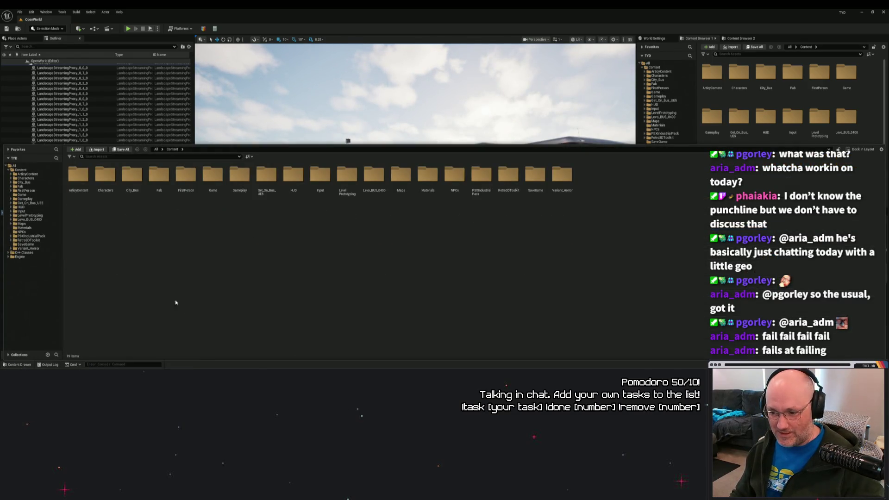
double_click(74, 181)
double_click(74, 178)
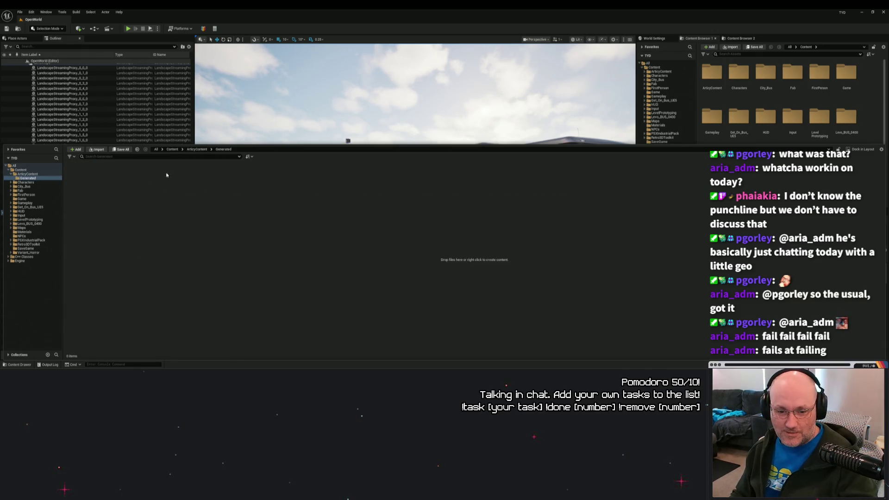
left_click(171, 149)
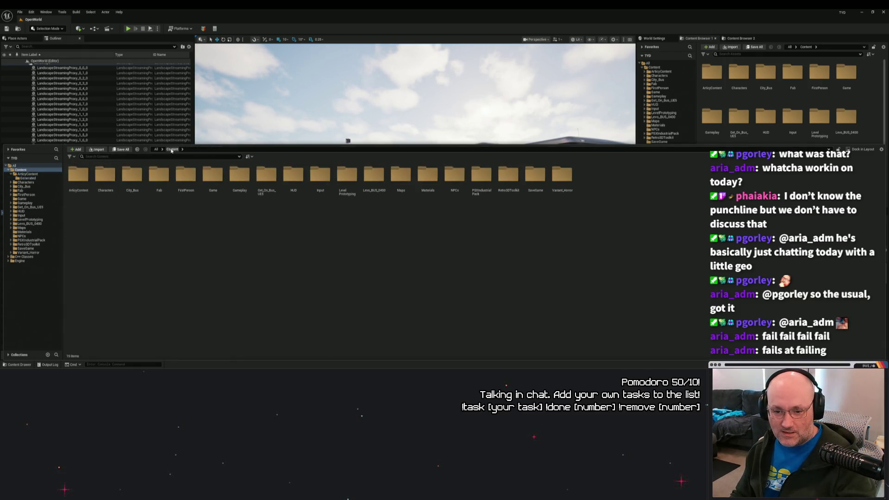
right_click(81, 181)
left_click(111, 259)
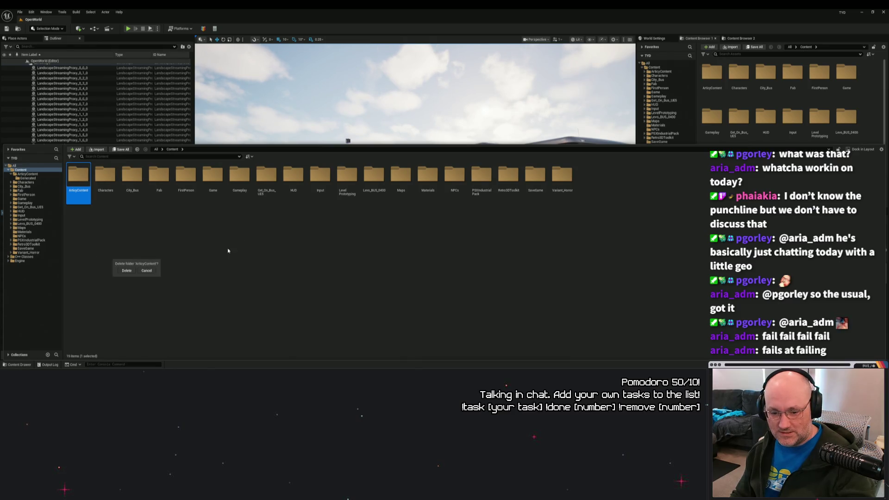
left_click(128, 272)
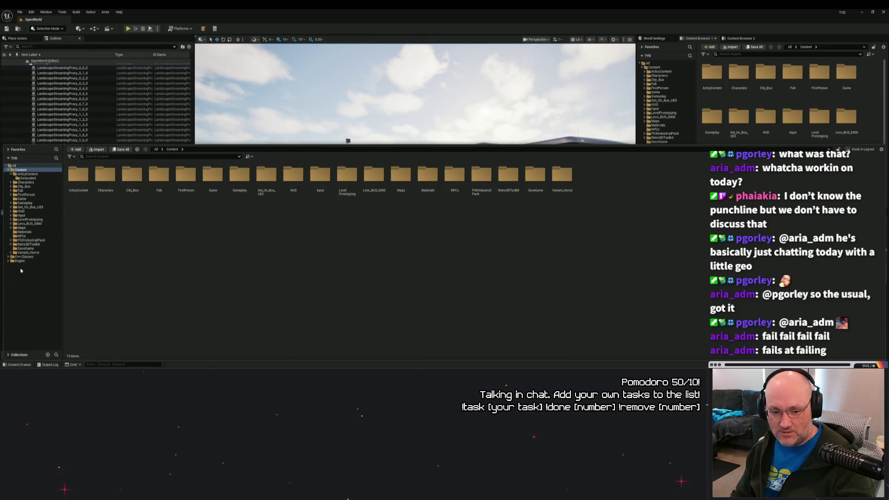
Step: Delete unreferenced redirectors from the Content folder and return to a front view of the bus
right_click(21, 174)
key("Escape")
right_click(21, 173)
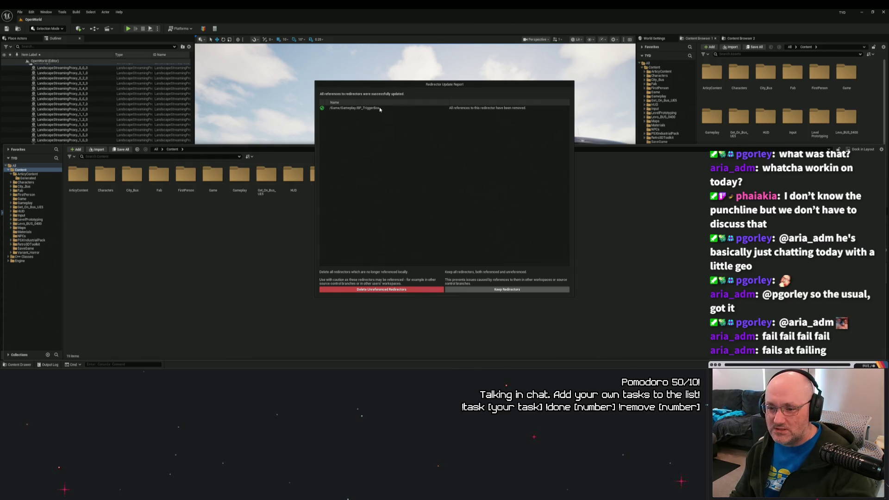
left_click(388, 289)
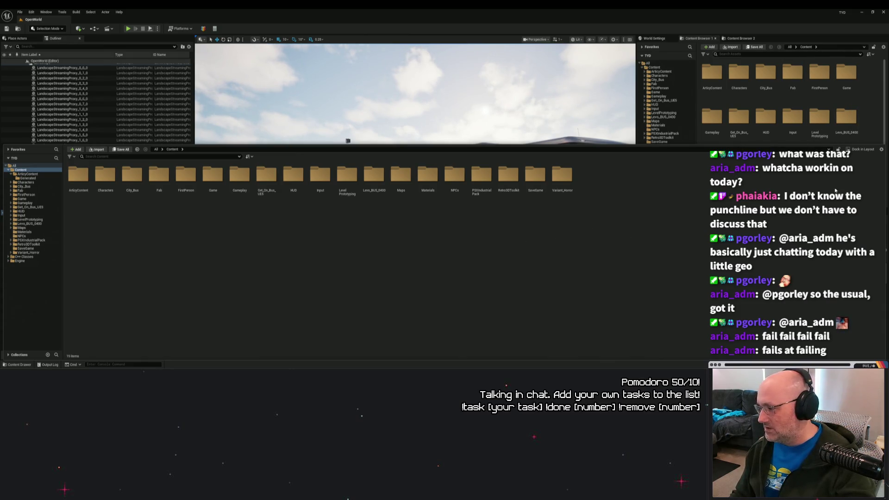
left_click(592, 91)
left_click_drag(592, 92, 532, 116)
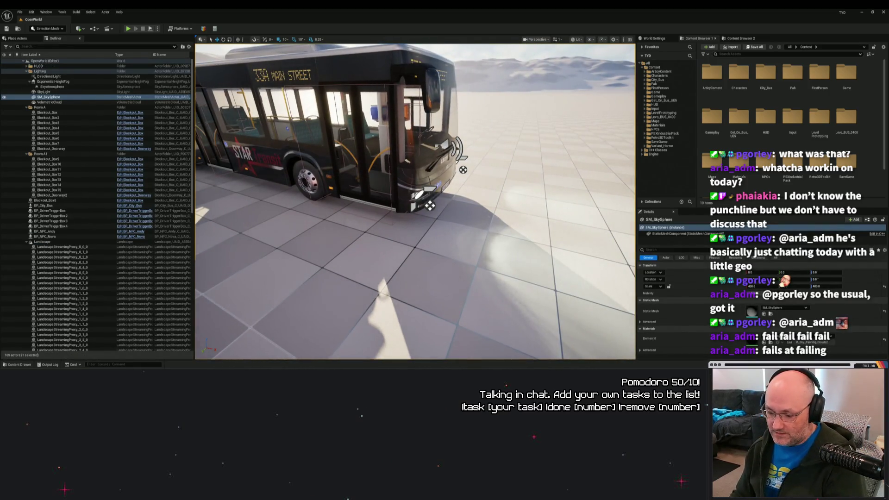
Step: Delete all six folders inside Perforce\Temp so it is empty, then minimize Explorer
key("alt+Tab")
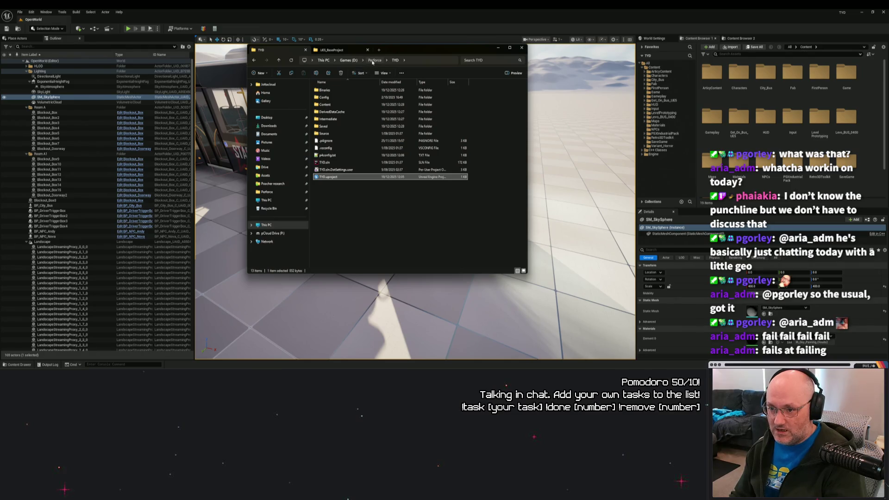
left_click(373, 60)
double_click(369, 157)
left_click_drag(370, 163, 326, 90)
left_click(375, 60)
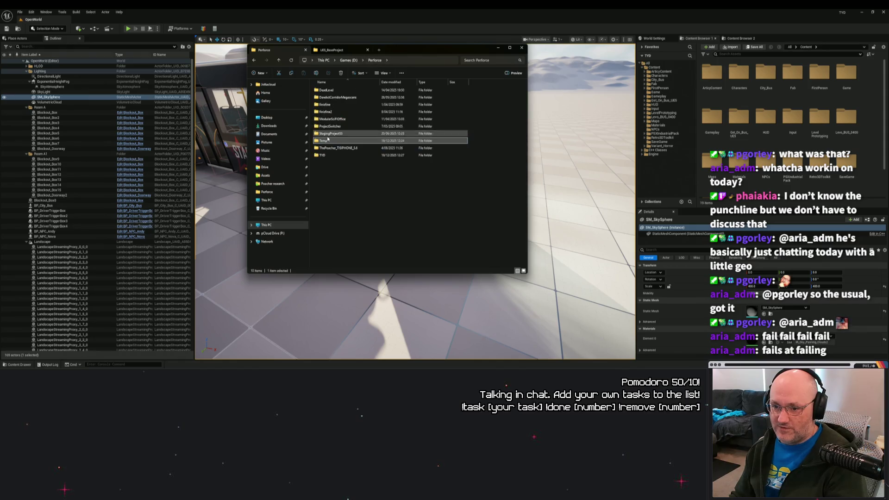
left_click(323, 143, "ctrl")
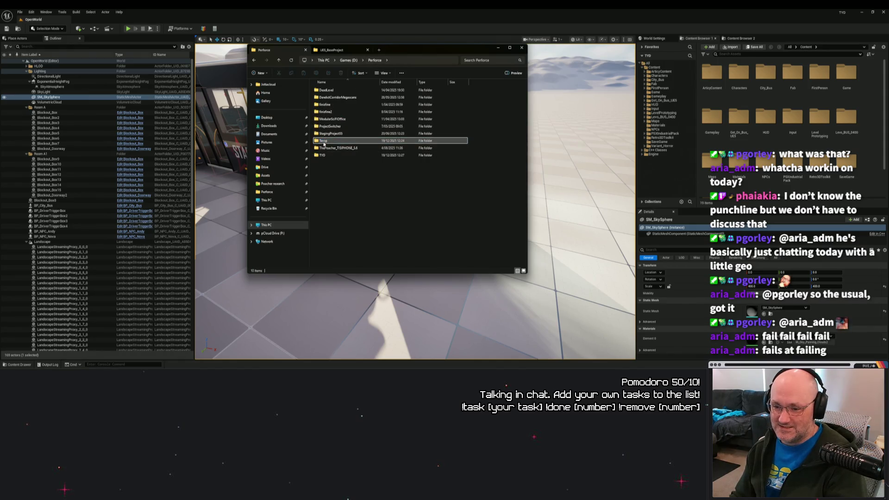
double_click(323, 143)
left_click_drag(356, 177, 323, 91)
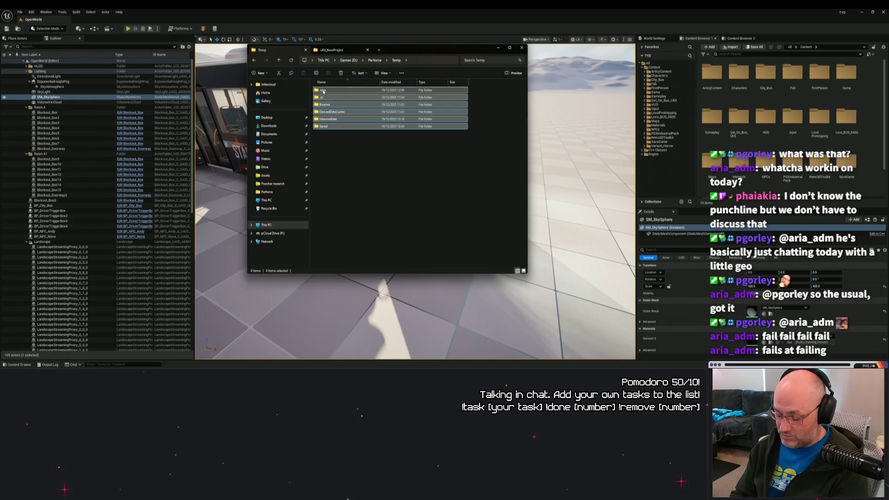
key("Delete")
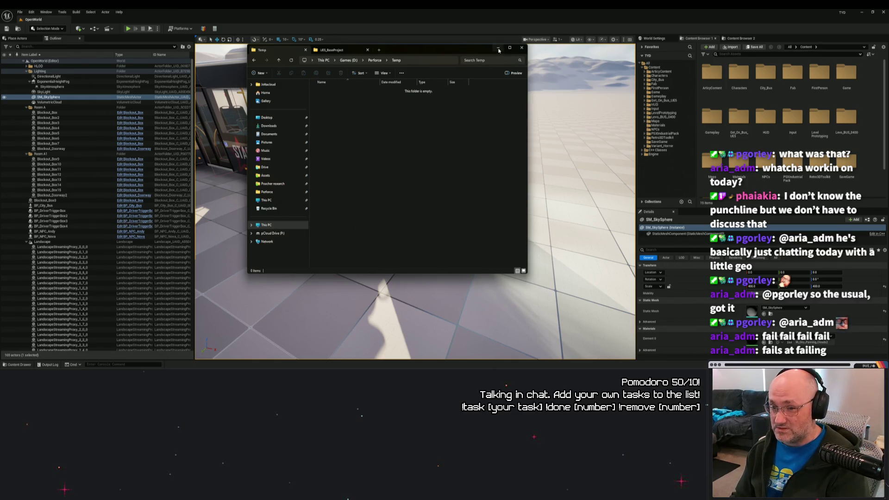
left_click(498, 47)
key("alt+p")
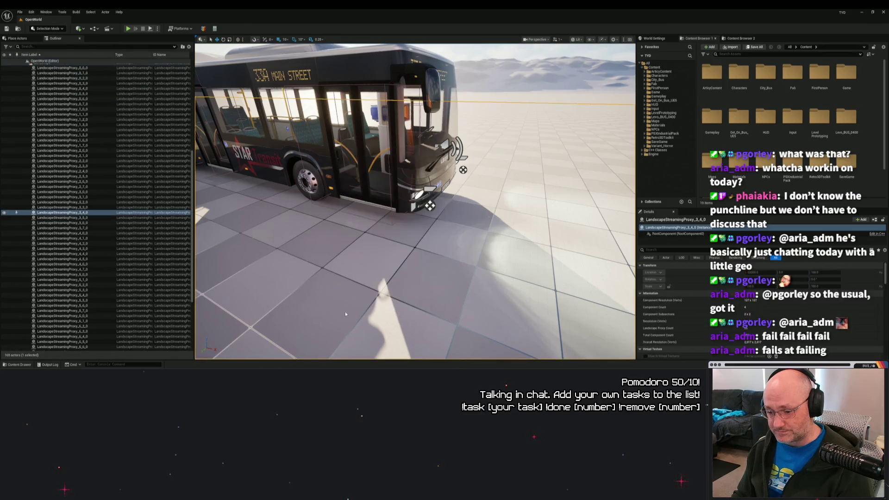
key("w")
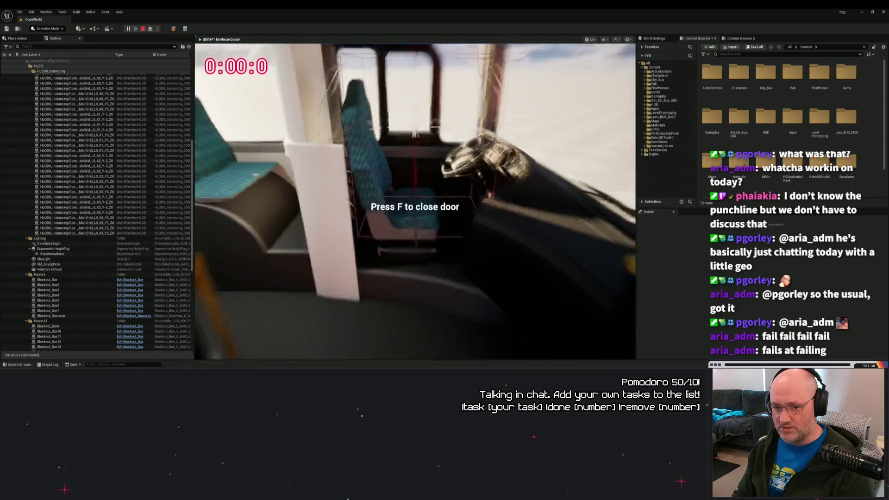
key("Escape")
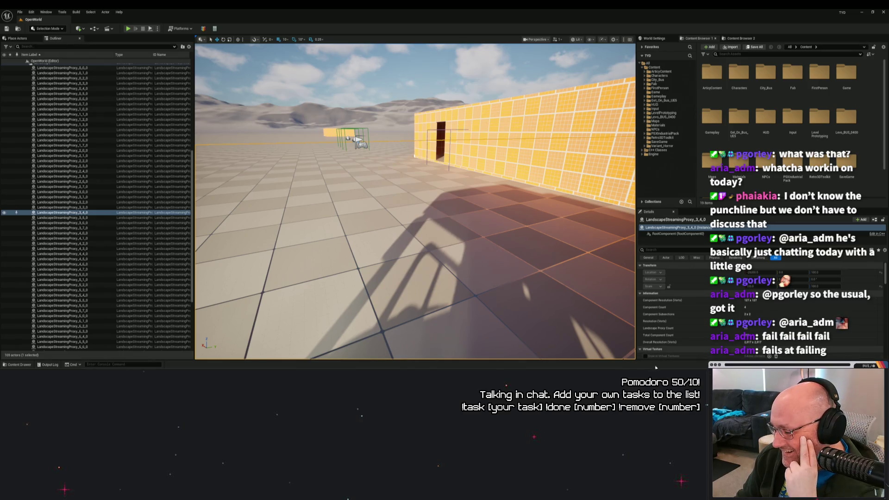
scroll(805, 328, "down", 3)
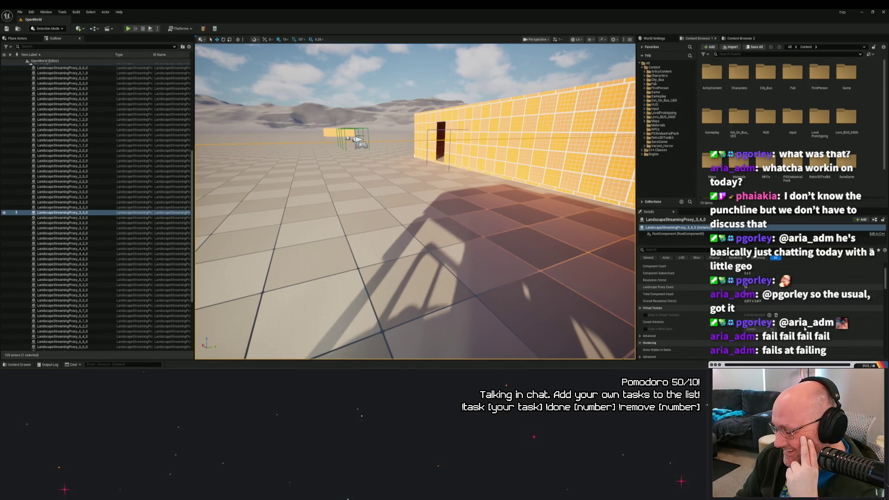
right_click(498, 301)
right_click(421, 268)
key("Escape")
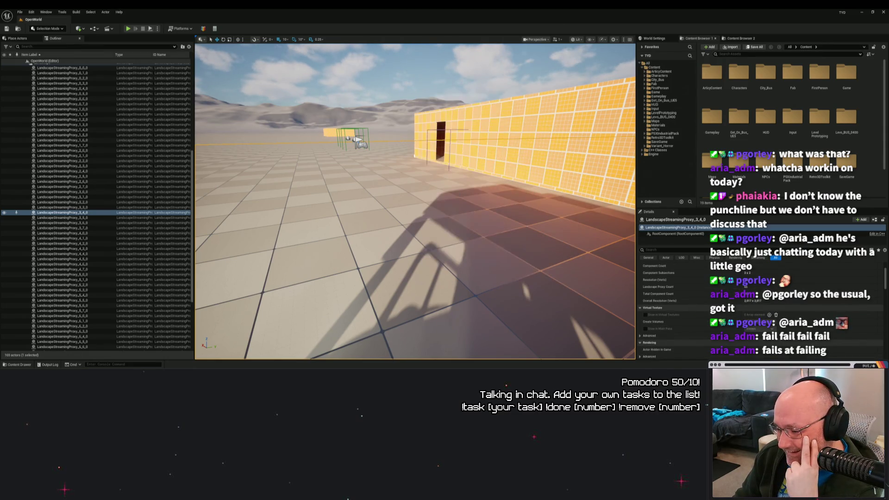
key("s")
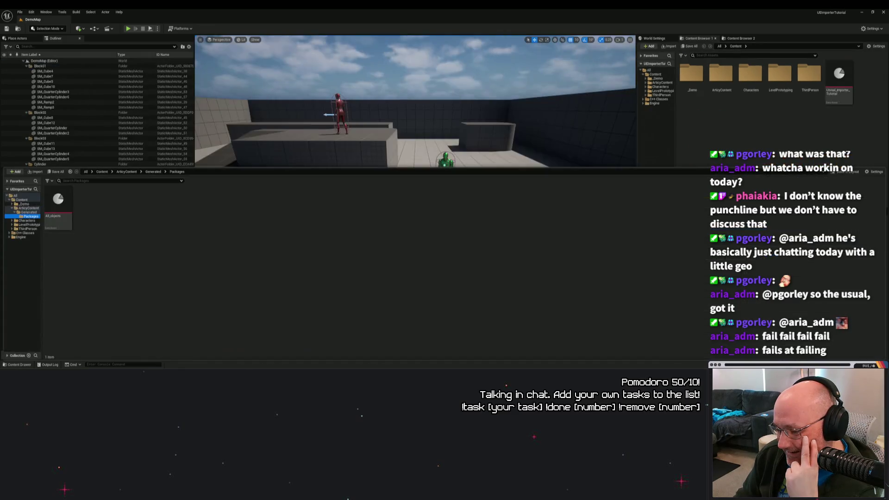
mouse_move(417, 158)
left_mouse_down()
mouse_move(467, 159)
mouse_move(439, 162)
mouse_move(448, 165)
left_mouse_up()
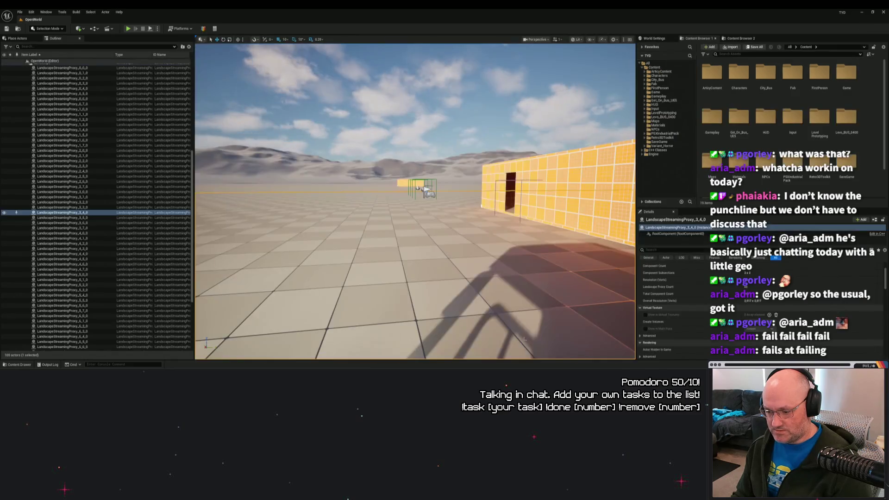
Step: In Explorer's Perforce\TYD\Content folder, delete the Unreal Importer Tutorial.articyue file
left_click(18, 364)
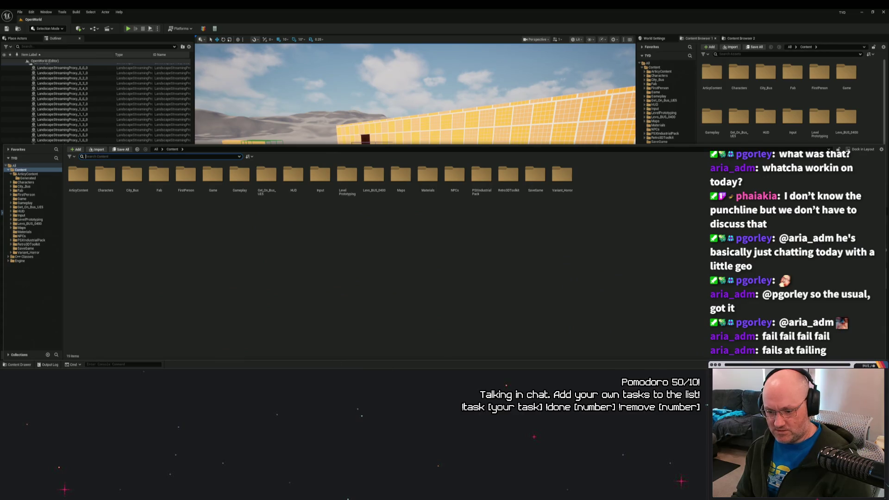
key("alt+Tab")
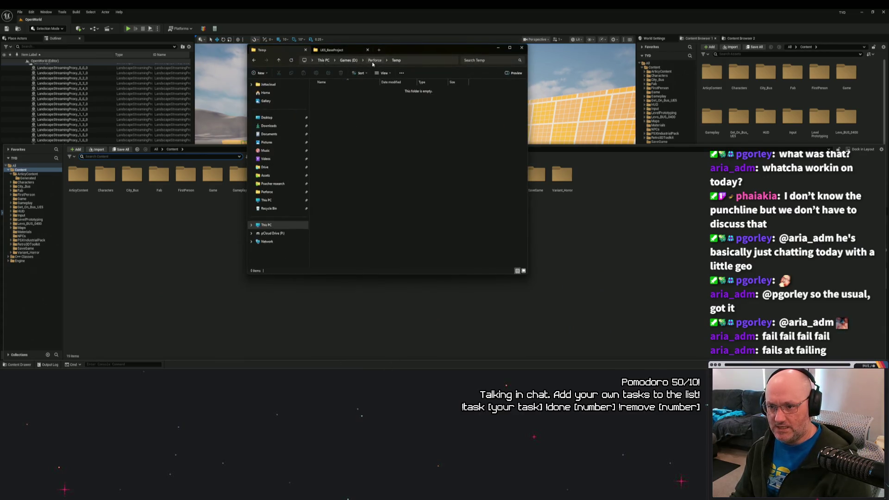
left_click(374, 60)
key("Down")
key("Down")
key("Return")
left_click(374, 60)
double_click(331, 147)
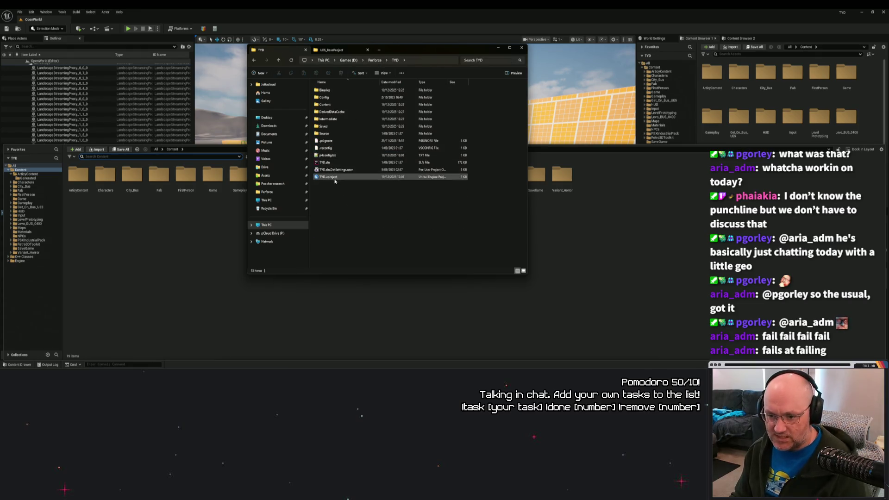
double_click(325, 104)
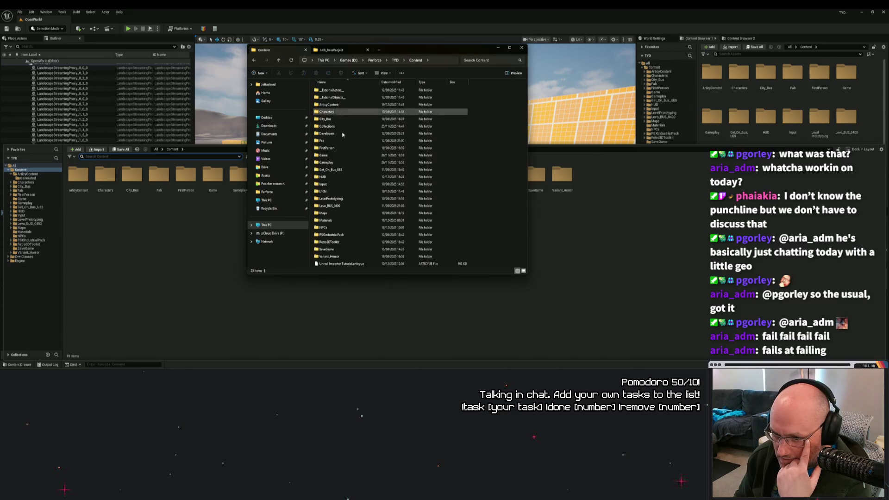
right_click(349, 264)
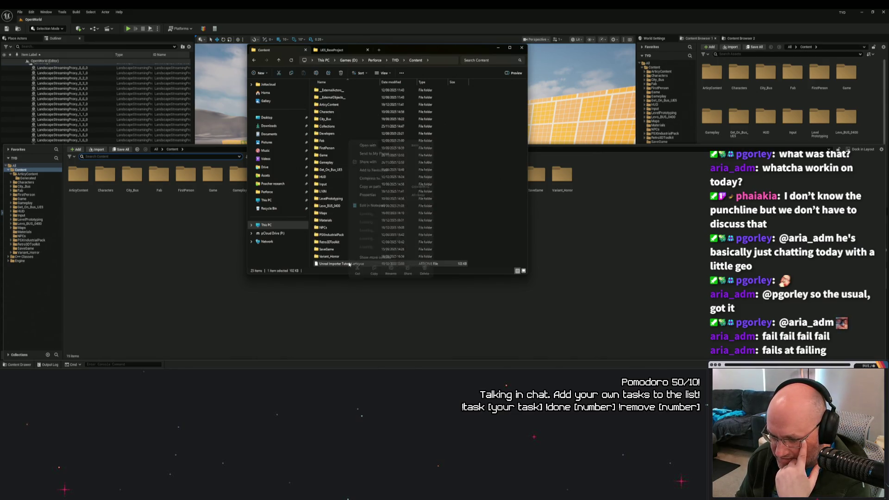
left_click(425, 273)
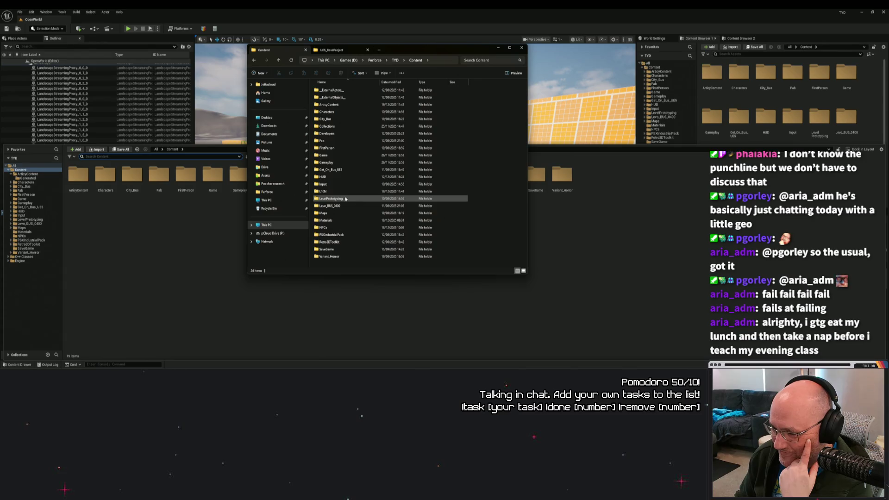
Step: Inspect L10N\en-NZ\ArticyContent\Generated, return to Content, and bring the editor back to the front
double_click(324, 192)
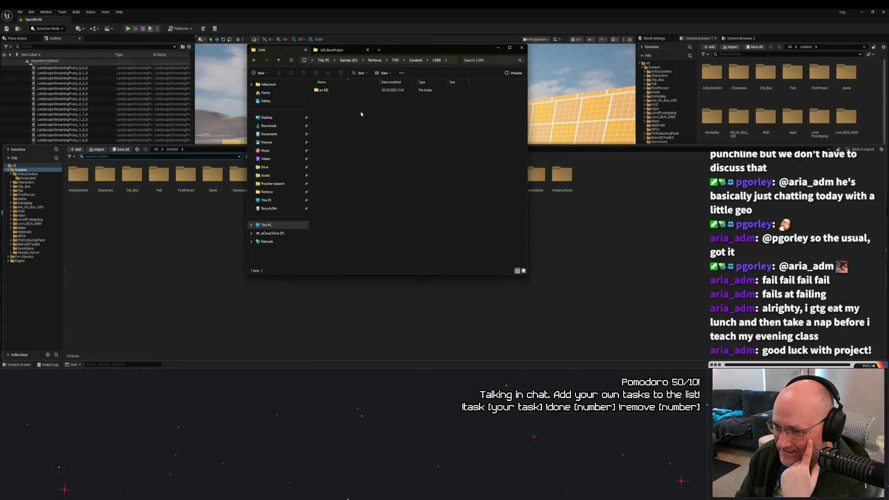
double_click(340, 89)
double_click(340, 90)
double_click(339, 90)
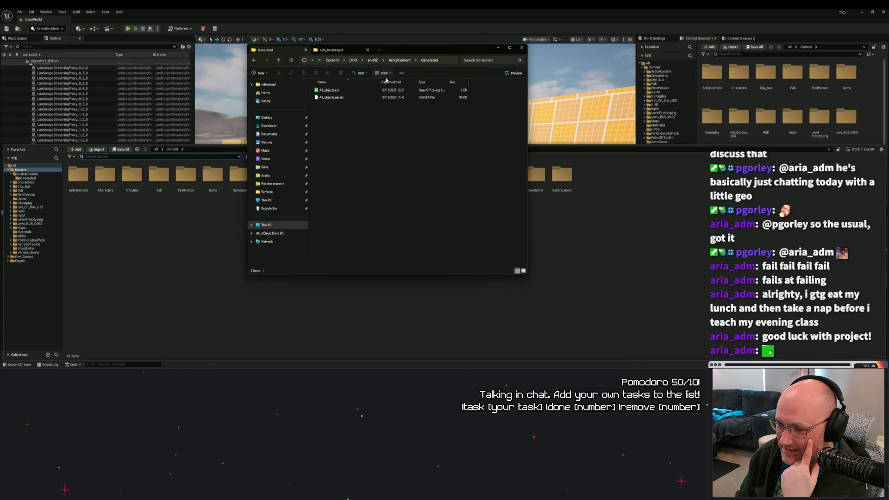
left_click(372, 60)
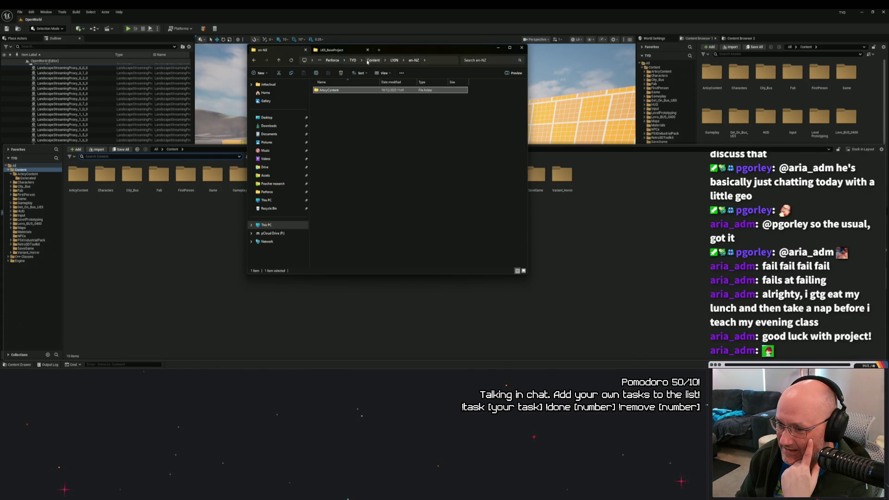
left_click(373, 61)
mouse_move(431, 48)
left_mouse_down()
mouse_move(654, 143)
mouse_move(695, 114)
mouse_move(673, 104)
left_mouse_up()
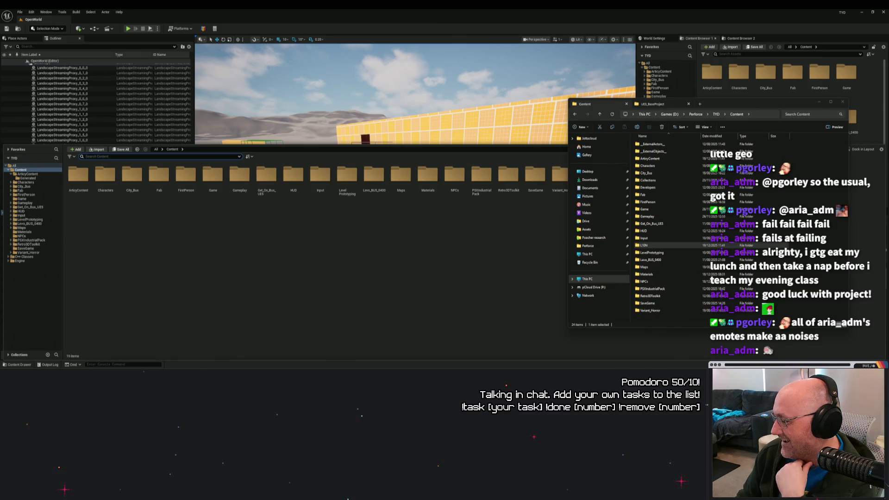
left_click(518, 228)
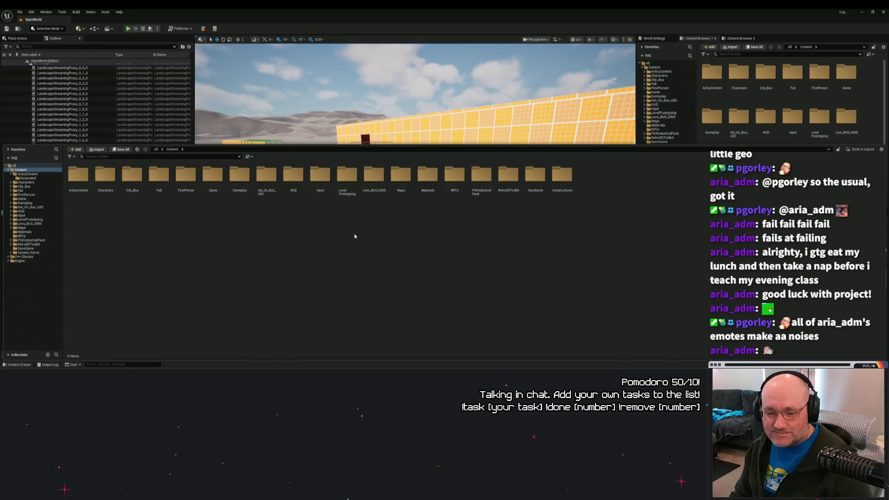
Step: Browse the ArticyGenerated C++ classes under C++ Classes > TYD
left_click(9, 256)
left_click(12, 260)
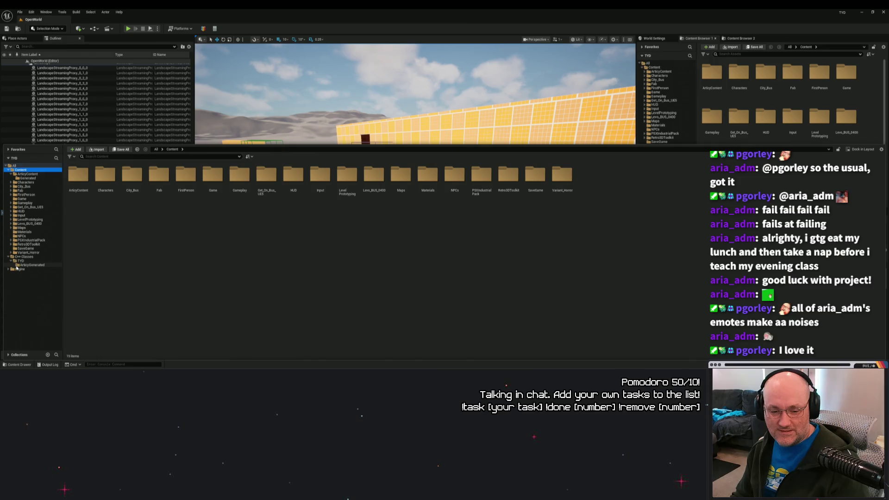
left_click(19, 265)
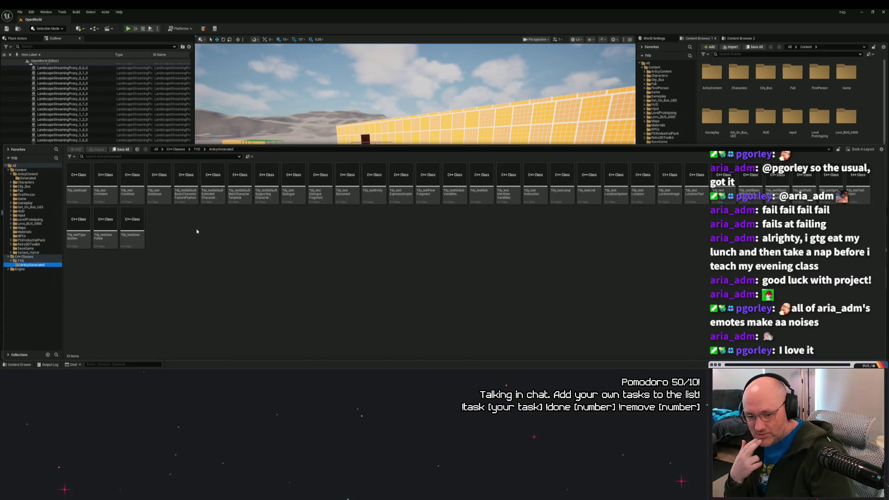
left_click(196, 240)
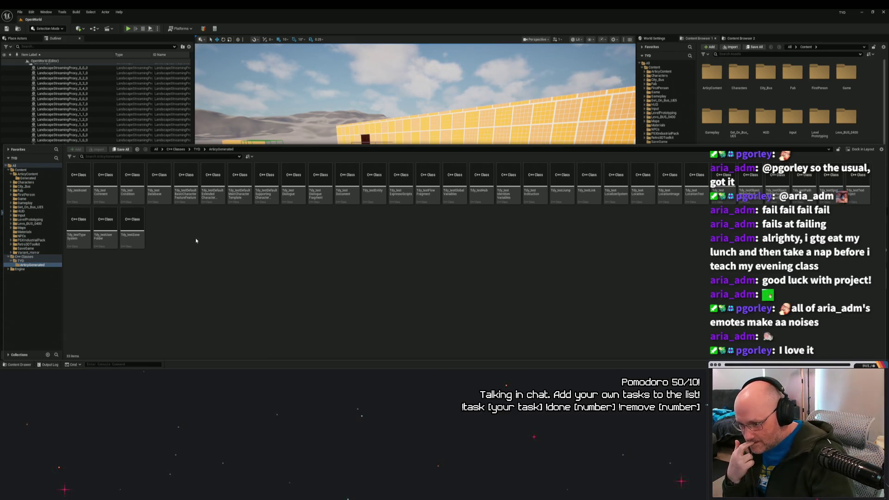
Step: Reopen the content drawer and list the Gameplay folder's nine items
left_click(65, 113)
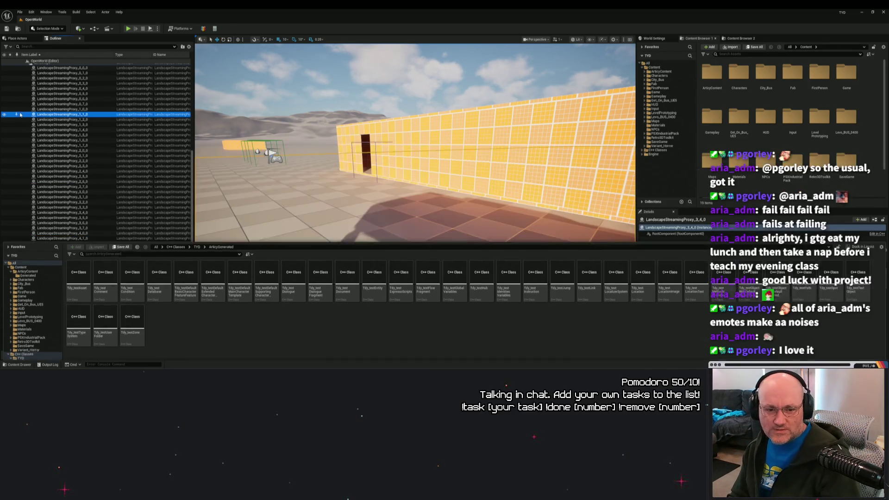
left_click(19, 364)
left_click(19, 364)
left_click(19, 364)
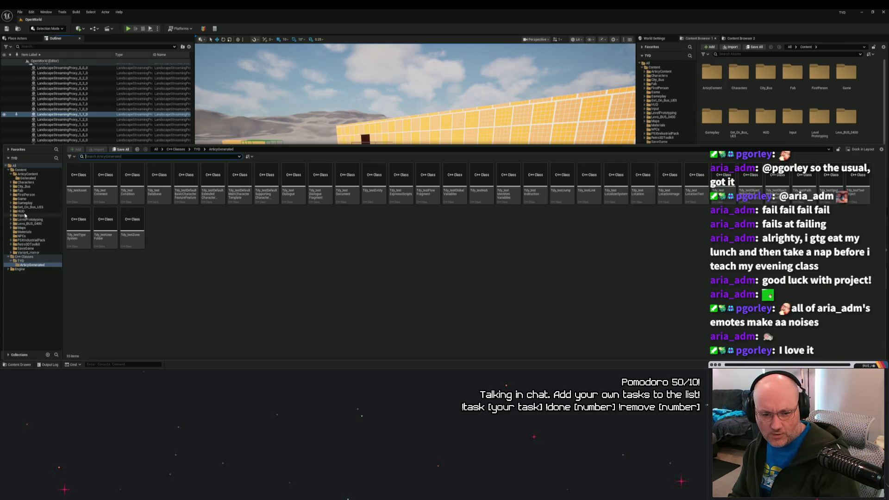
left_click(22, 203)
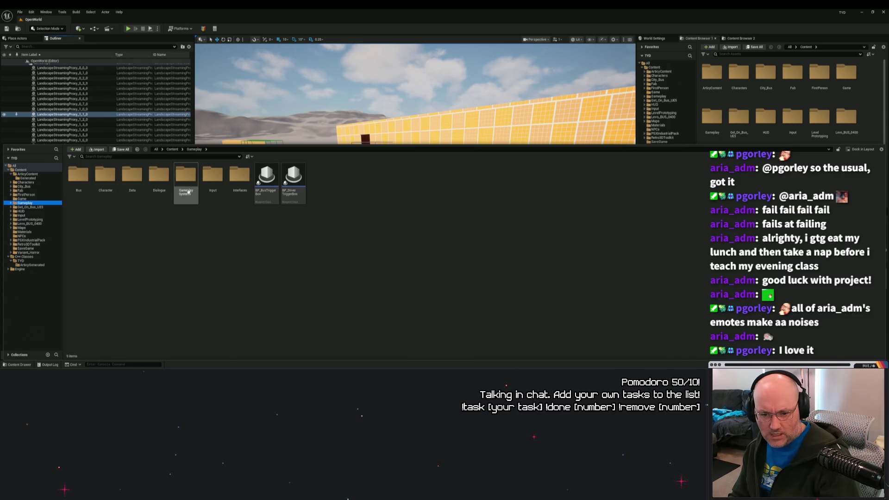
Step: Connect the project to Perforce revision control using the project's workspace
double_click(185, 175)
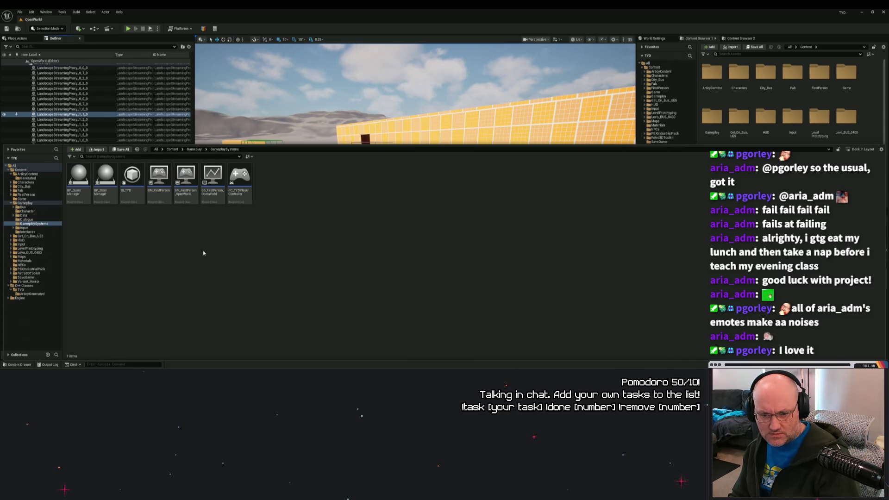
left_click(818, 353)
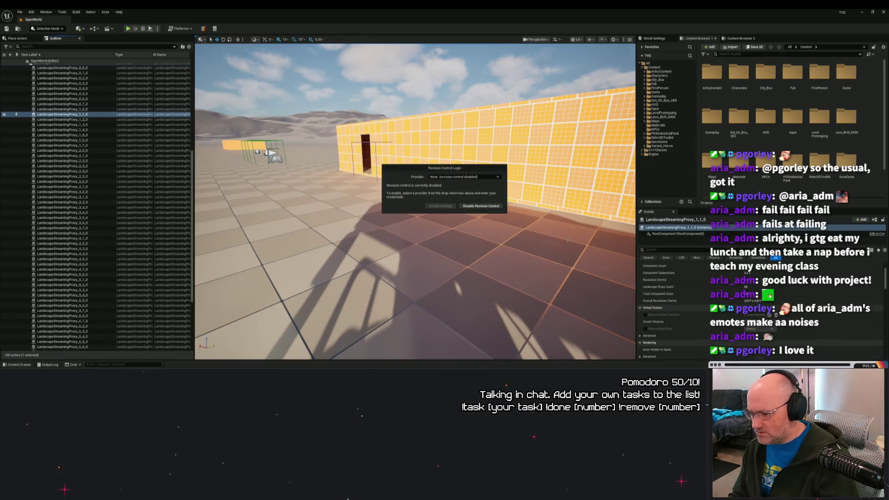
left_click(463, 176)
left_click(457, 207)
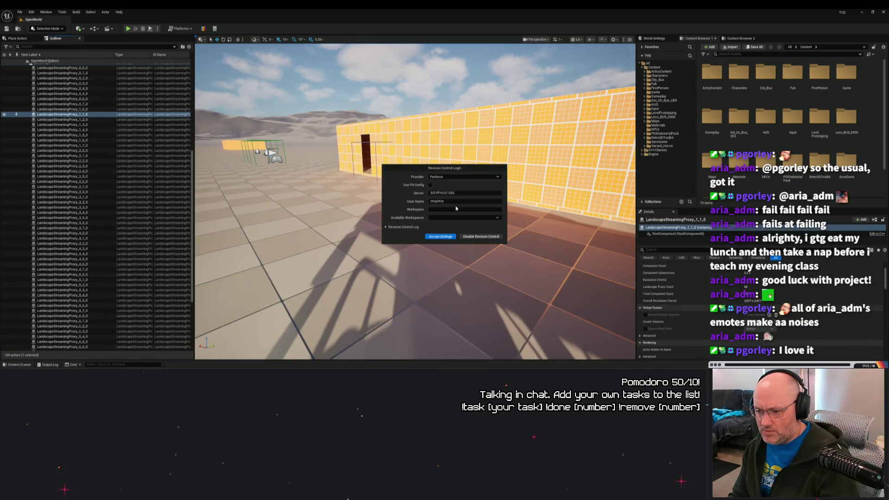
left_click(448, 218)
left_click(448, 226)
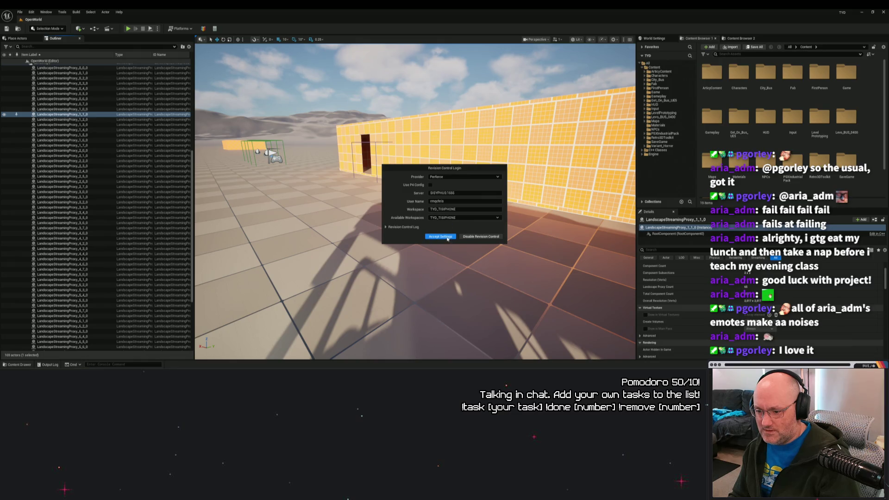
left_click(447, 238)
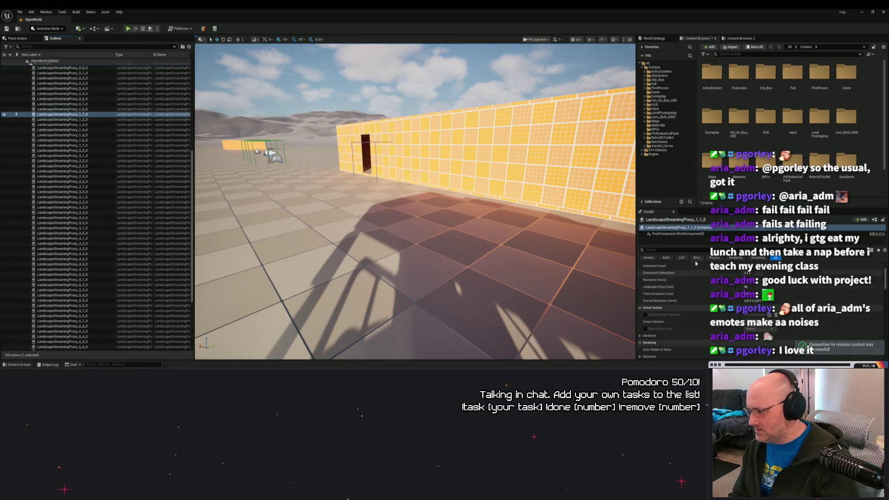
Step: Show the GameplaySystems assets and open the GM_FirstPerson_OpenWorld blueprint
scroll(370, 310, "down", 5)
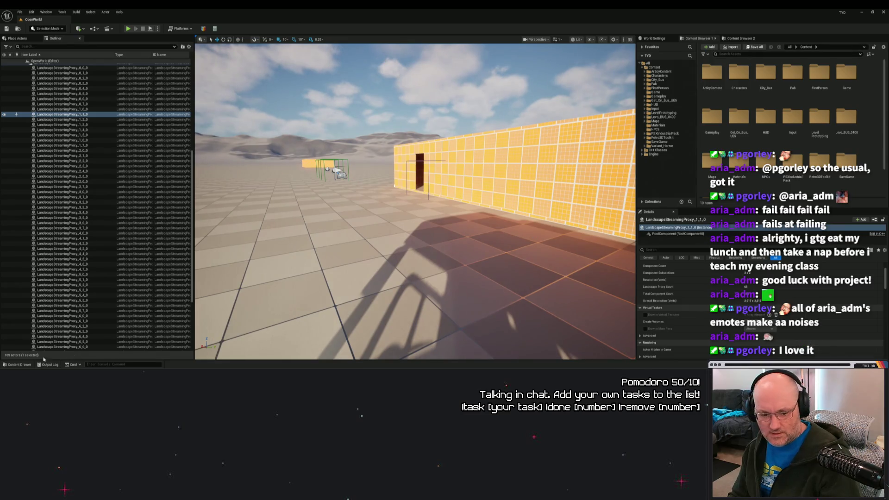
left_click(17, 364)
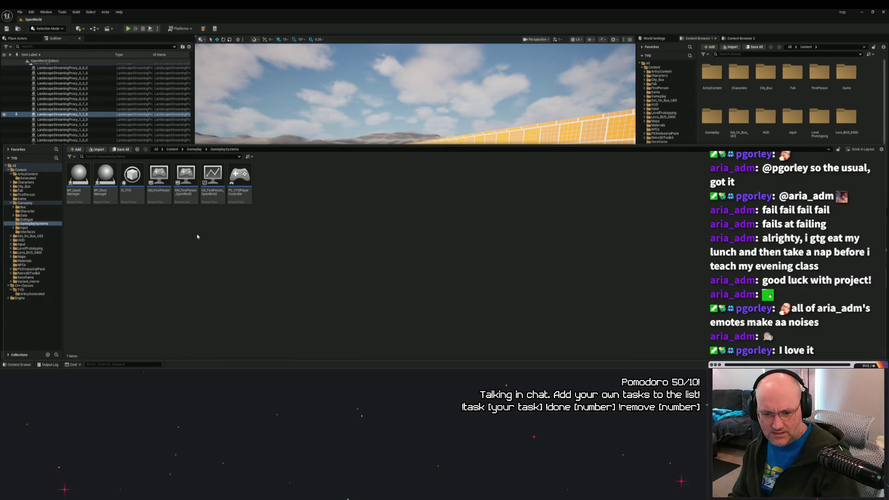
double_click(185, 183)
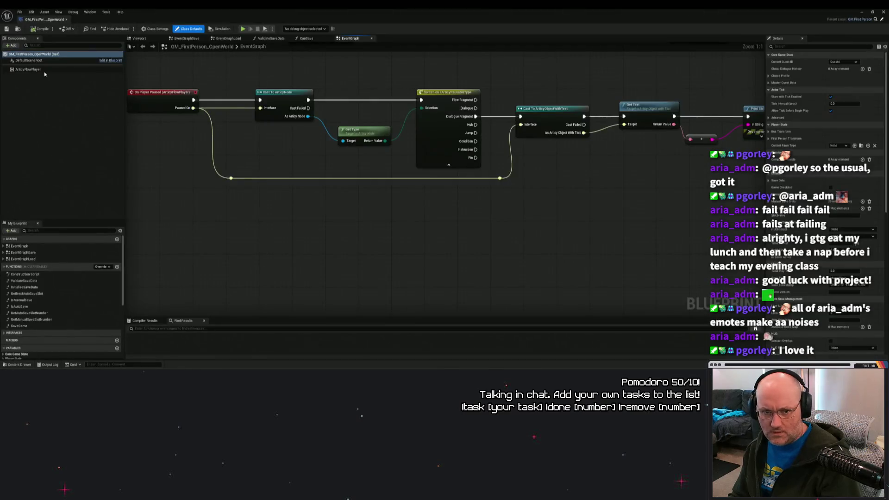
Step: Inspect the ArticyFlowPlayer's Start On asset without changing it
left_click(28, 69)
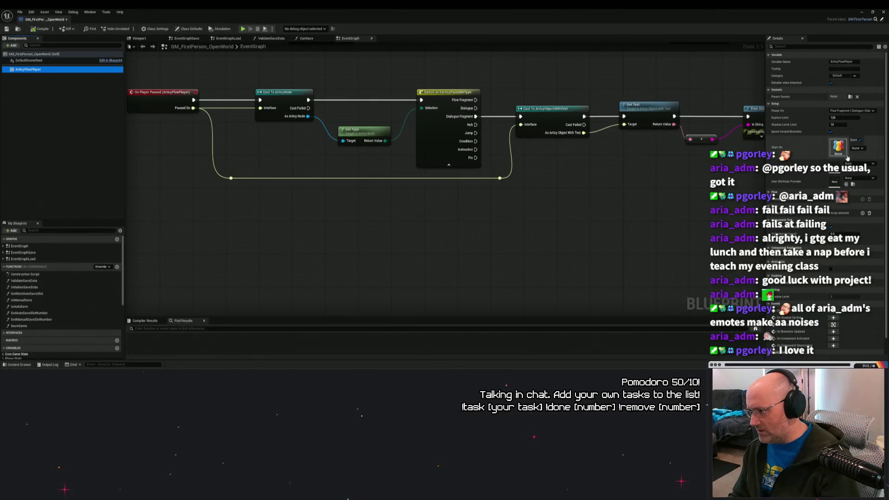
left_click(861, 148)
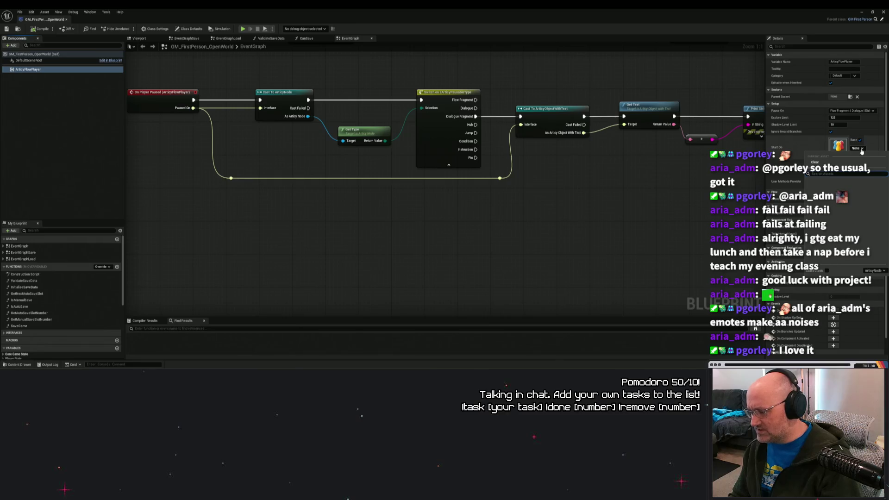
left_click(861, 149)
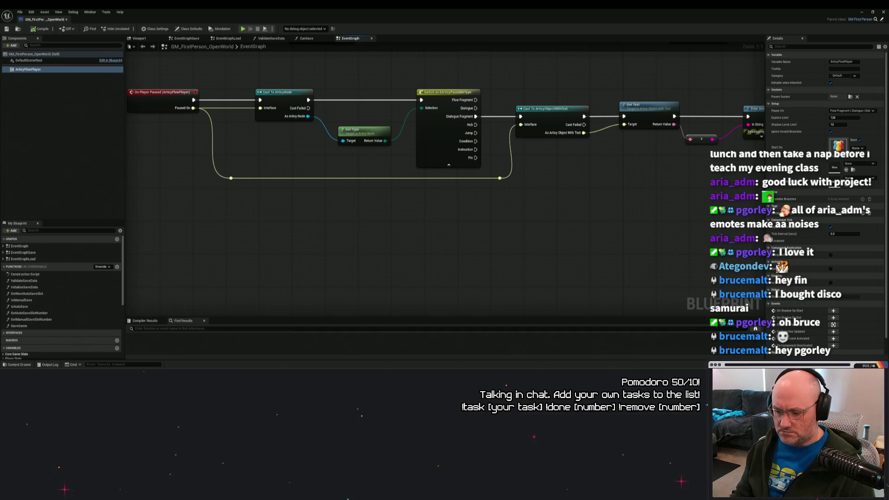
Step: In the browser, search Google for 'disco samurai' in a new tab
key("alt+Tab")
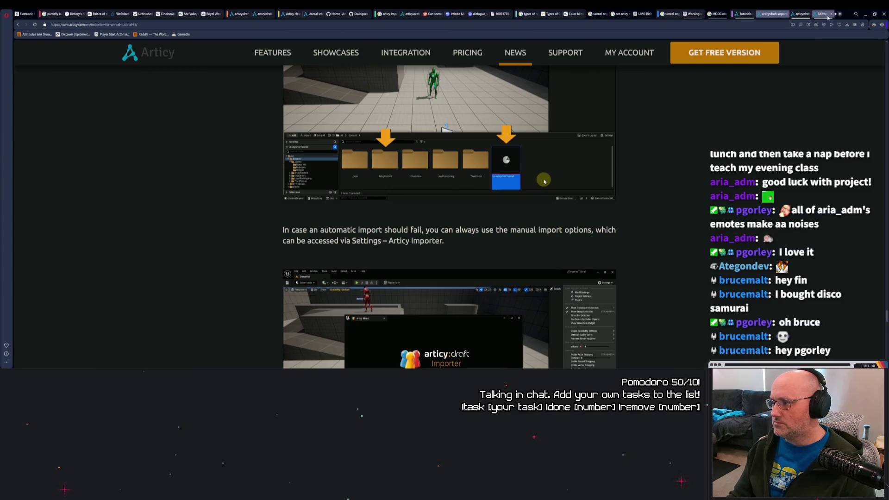
left_click(839, 13)
right_click(778, 27)
left_click(794, 66)
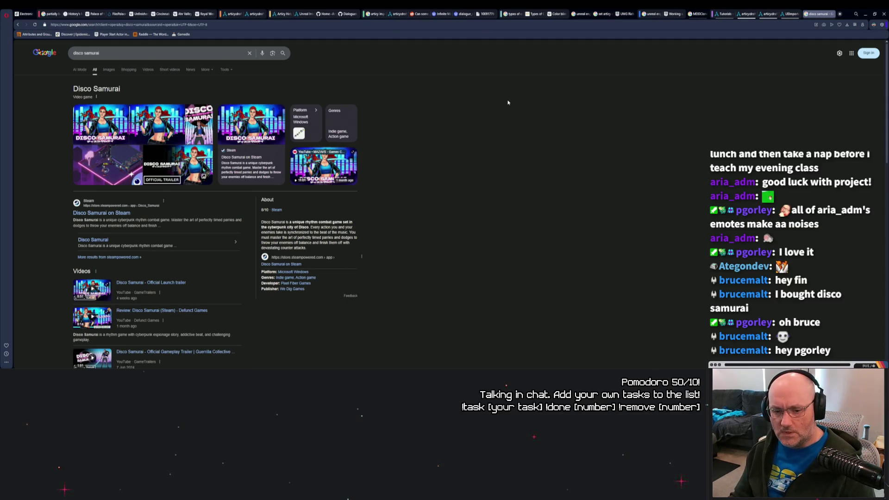
Step: Browse the Disco Samurai Steam page's rooftop, driving and bar screenshots, then close the tab
scroll(324, 176, "down", 1)
left_click(111, 187)
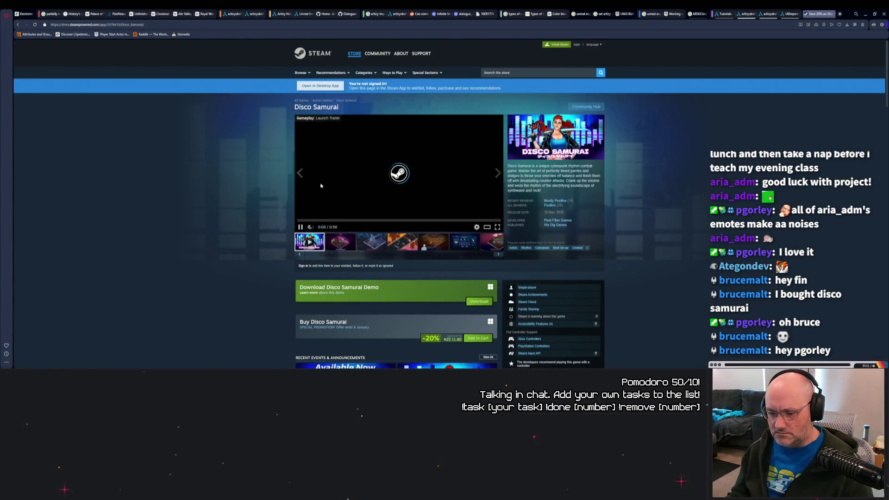
left_click(342, 242)
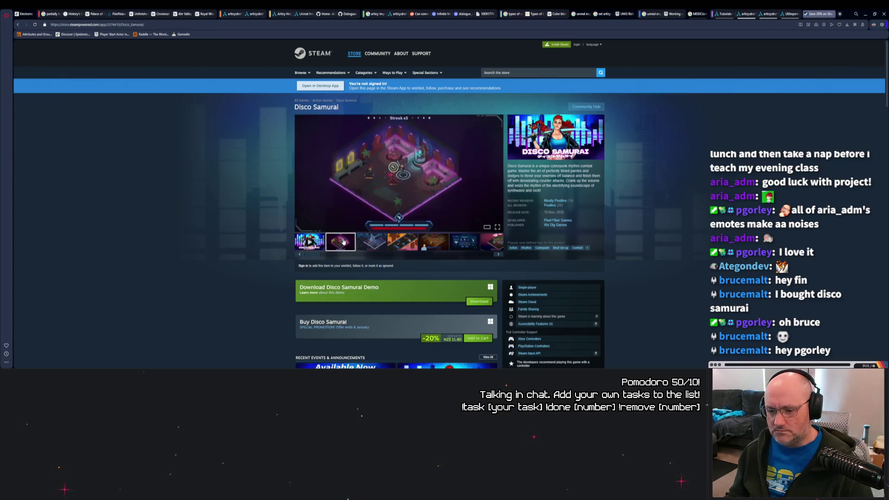
left_click(373, 242)
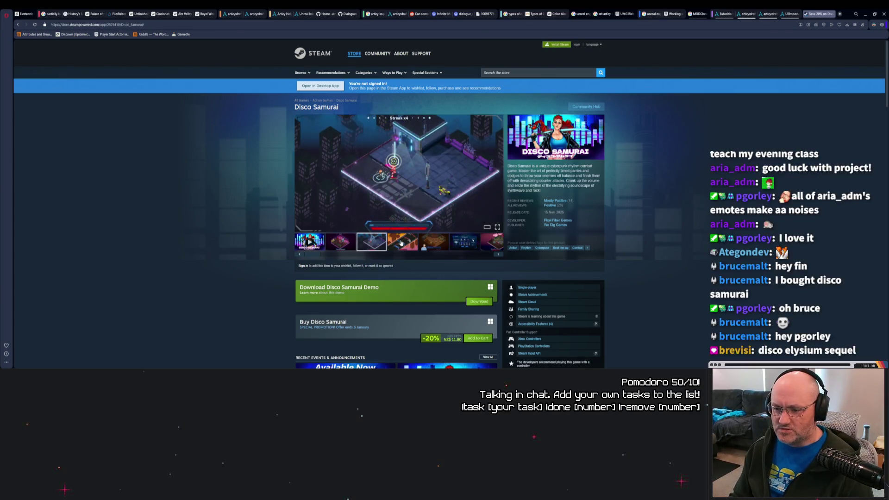
left_click(405, 242)
left_click(441, 246)
scroll(440, 246, "down", 1)
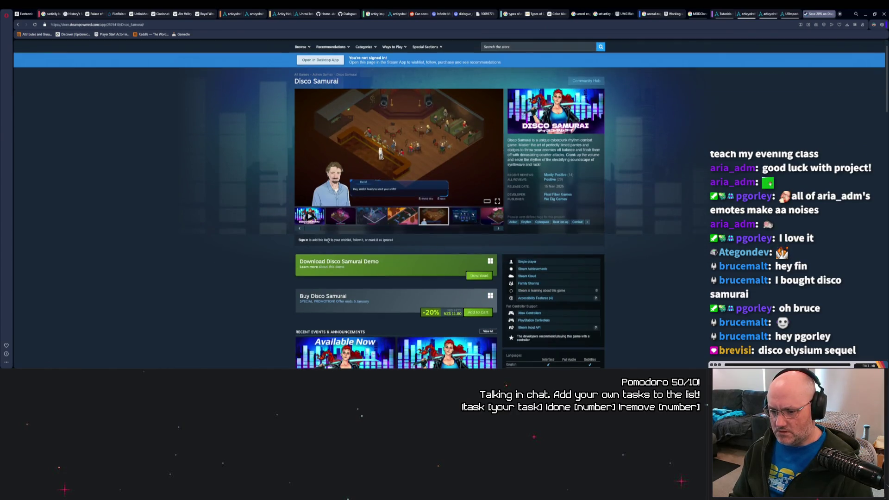
scroll(280, 246, "up", 1)
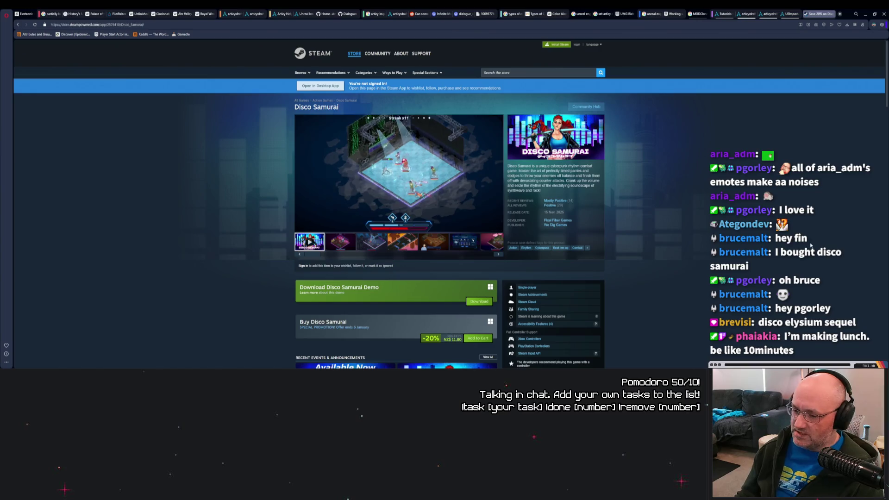
key("ctrl+w")
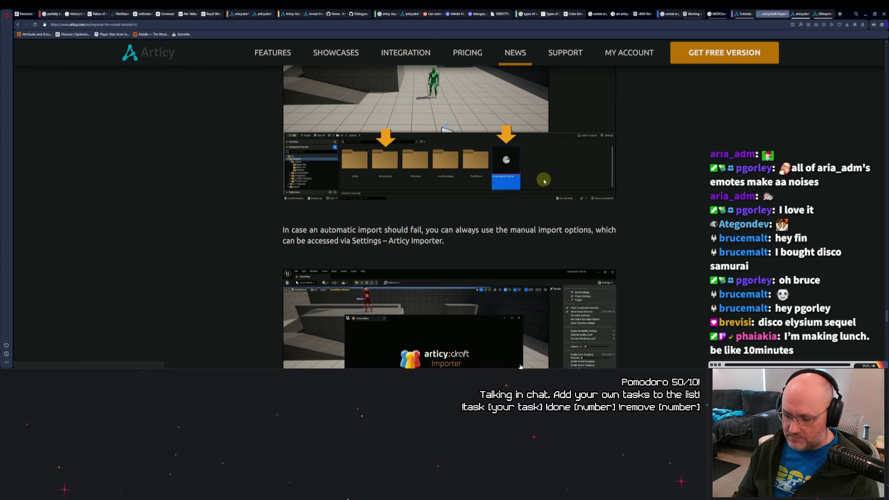
Step: Switch back to the UEImporterTutorial project's Unreal Editor window
key("alt+Tab")
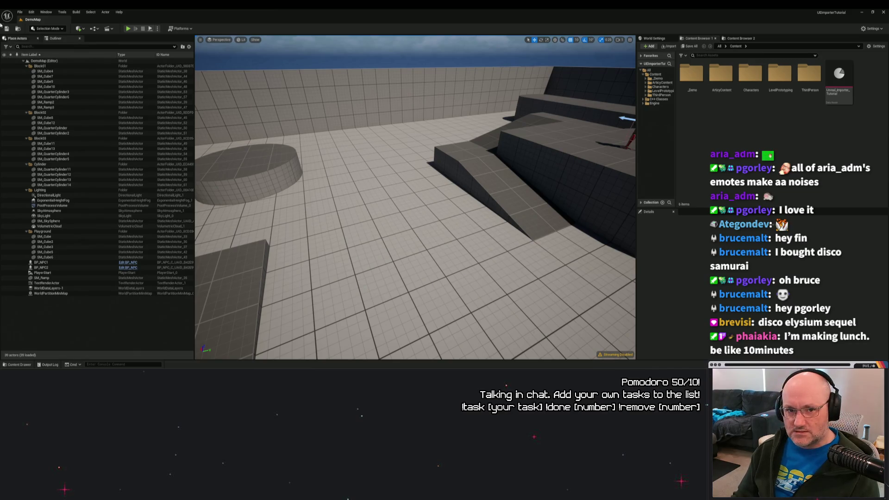
Step: Confirm ArticyXImporter is version 1.4.2 in Plugins, then return to the GM_FirstPerson_OpenWorld blueprint
left_click(62, 12)
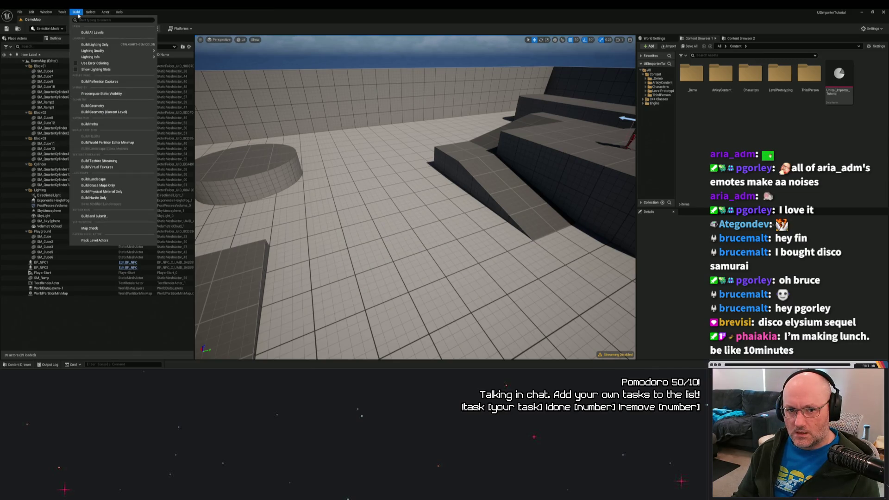
mouse_move(32, 15)
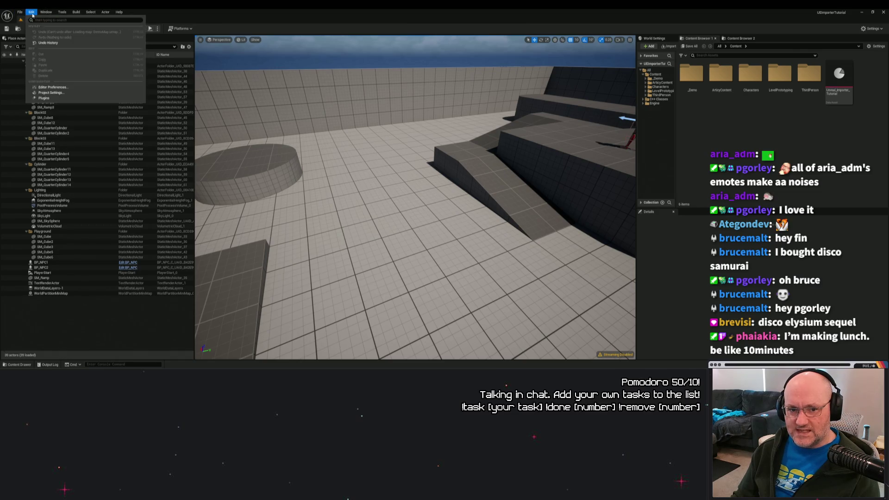
left_click(43, 97)
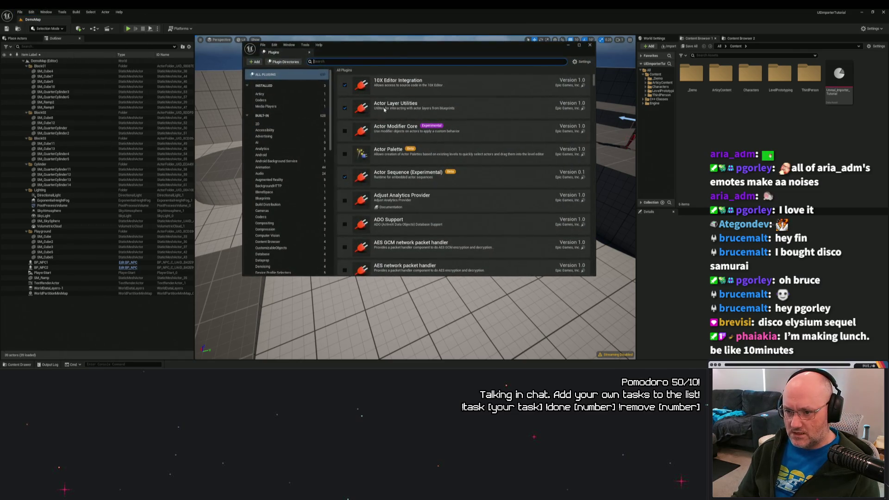
left_click(261, 100)
left_click(273, 96)
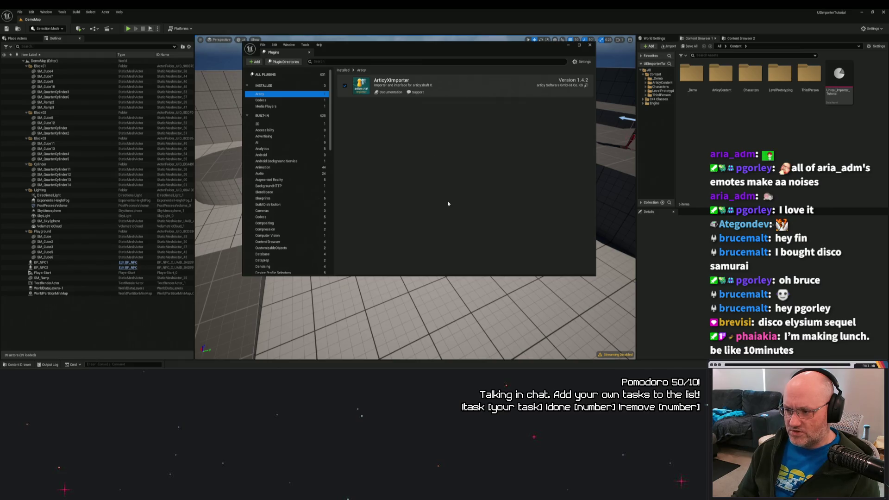
mouse_move(523, 368)
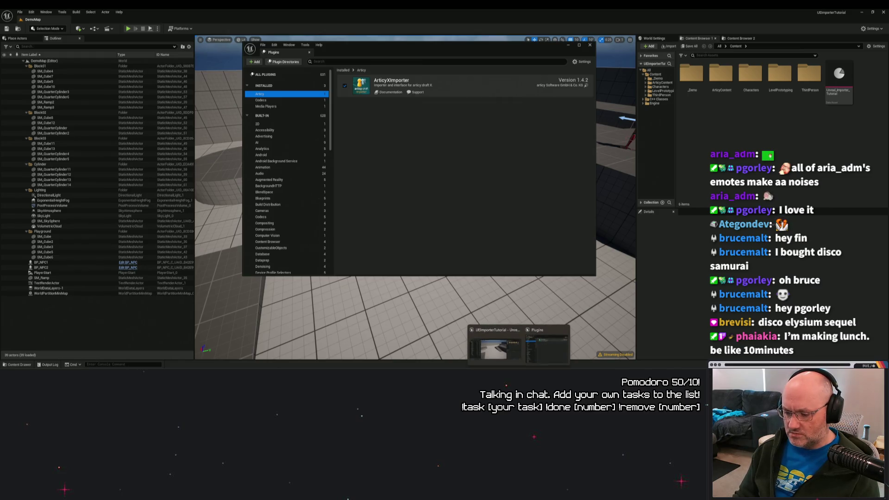
left_click(495, 350)
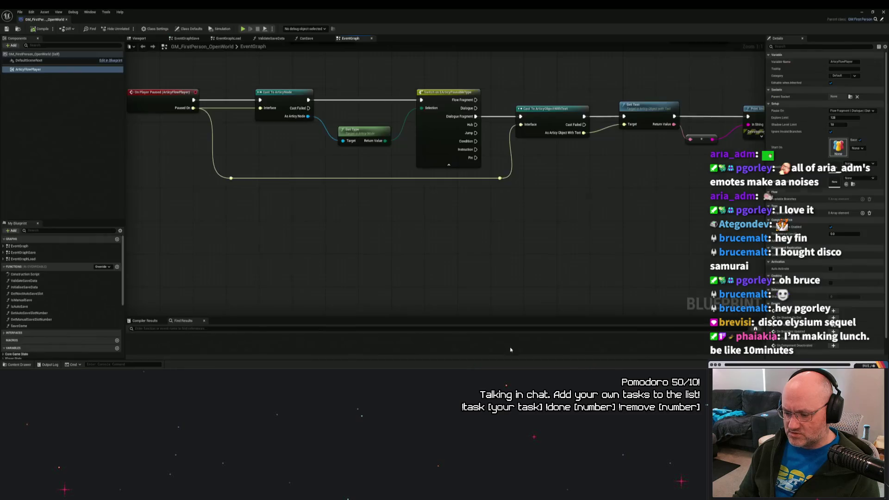